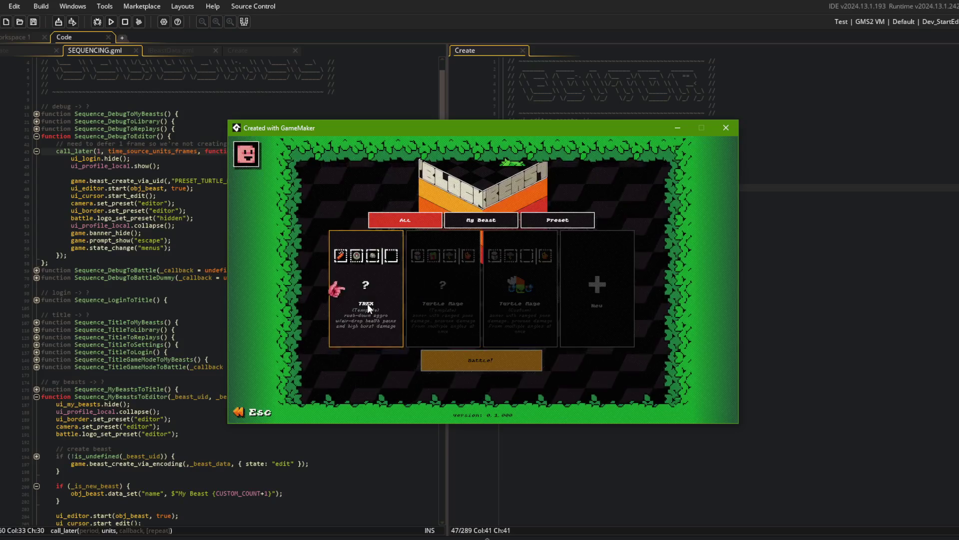
Step: Close the running game and search the whole project for '(Template)'
click(353, 95)
click(360, 146)
key(ctrl+f)
text("Template")
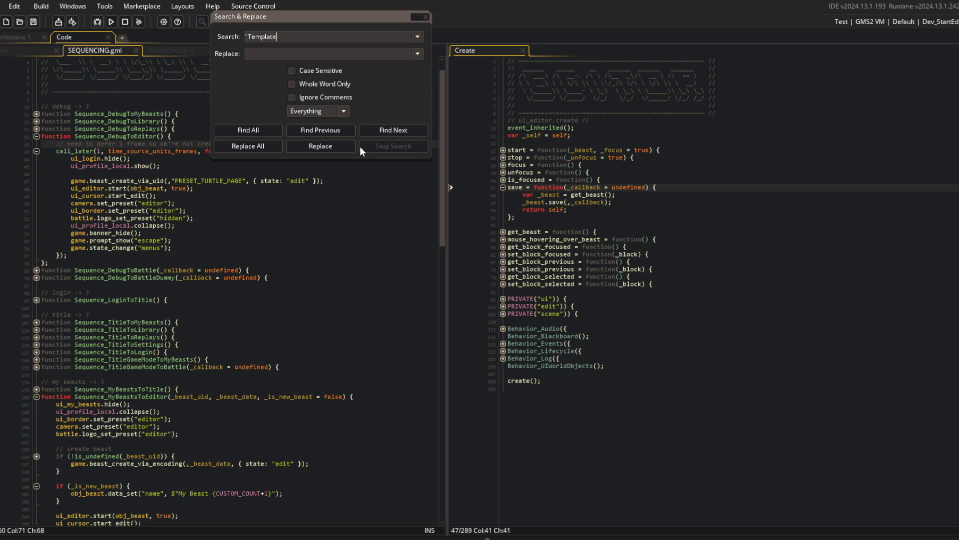
key(Left)
text())
key(Home)
key(Delete)
text(()
key(End)
key(BackSpace)
key(Return)
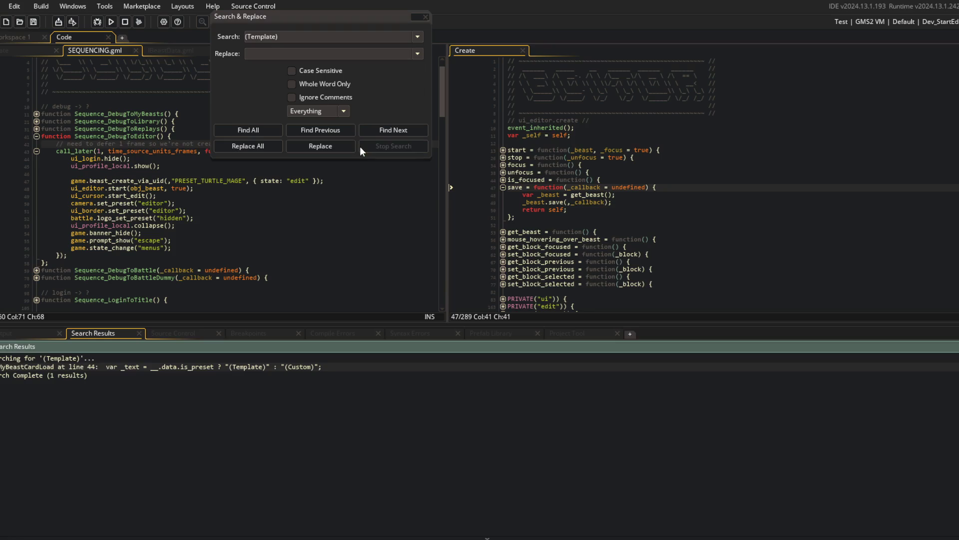
Step: Open the single match at GuiMyBeastCardLoad line 44, then close the search dialog and that script
double_click(196, 366)
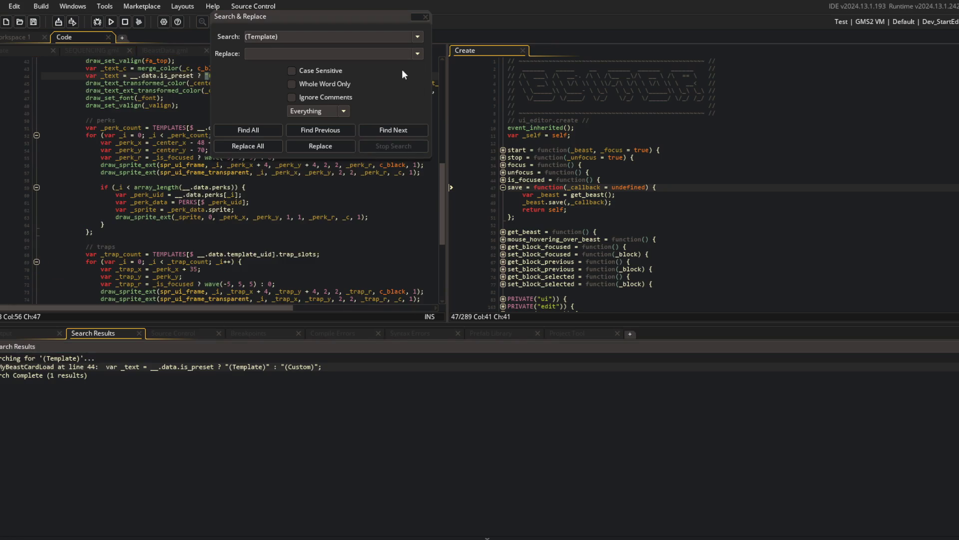
click(422, 17)
scroll(260, 150, up, 3)
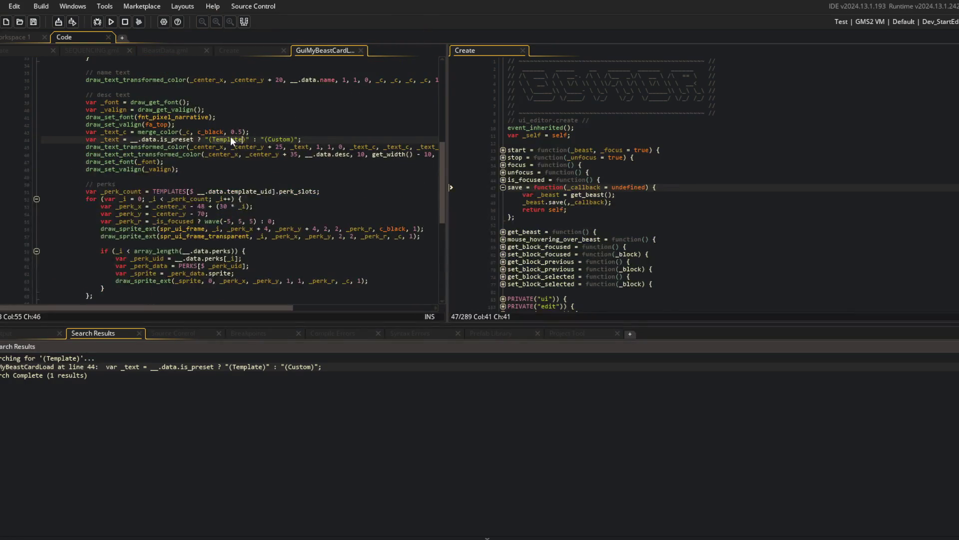
middle_click(331, 51)
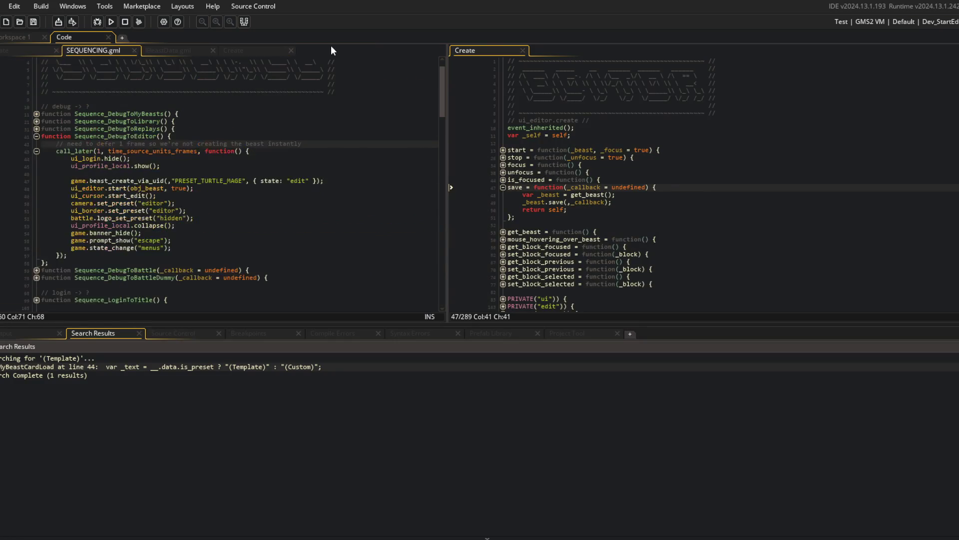
Step: Check the beasts save folder window and return to the Sequence_DebugToEditor code
click(292, 138)
click(305, 167)
click(653, 187)
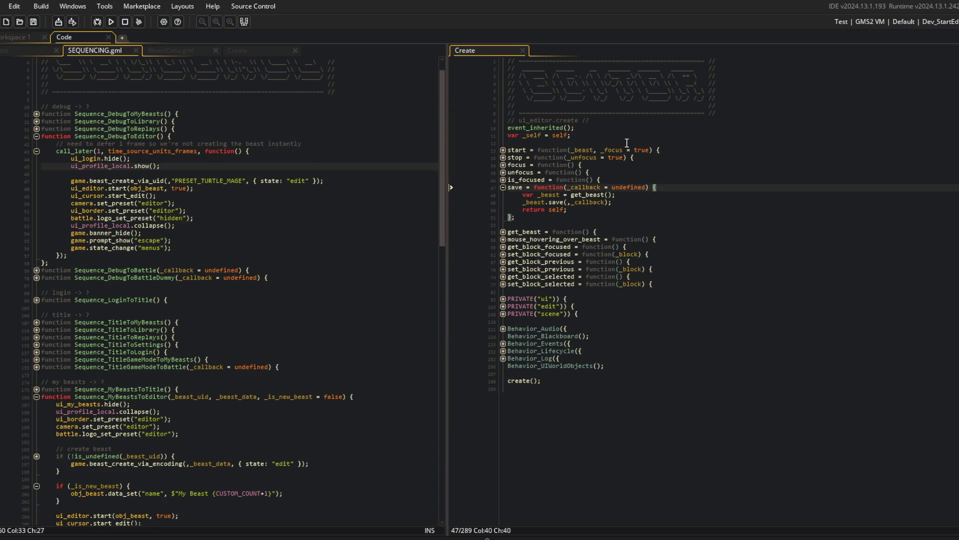
click(317, 278)
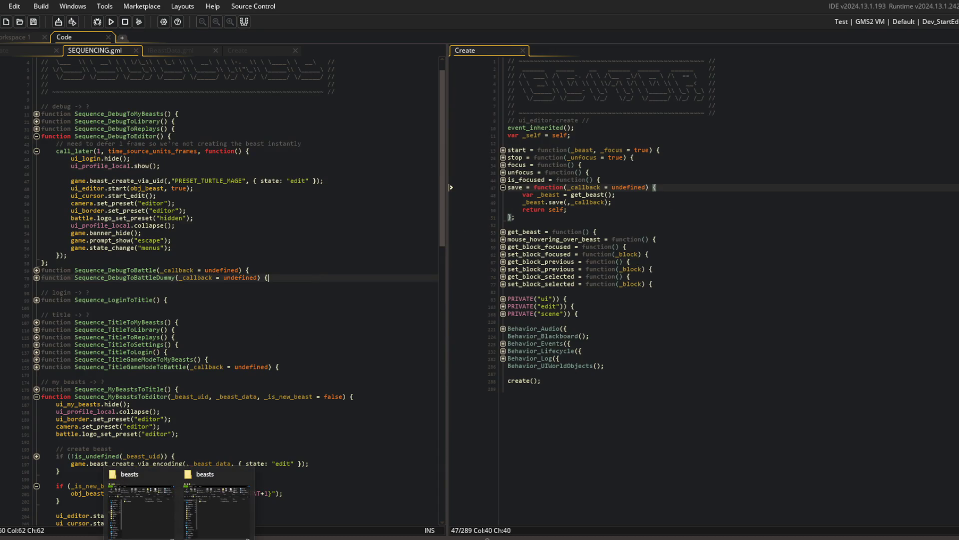
click(212, 522)
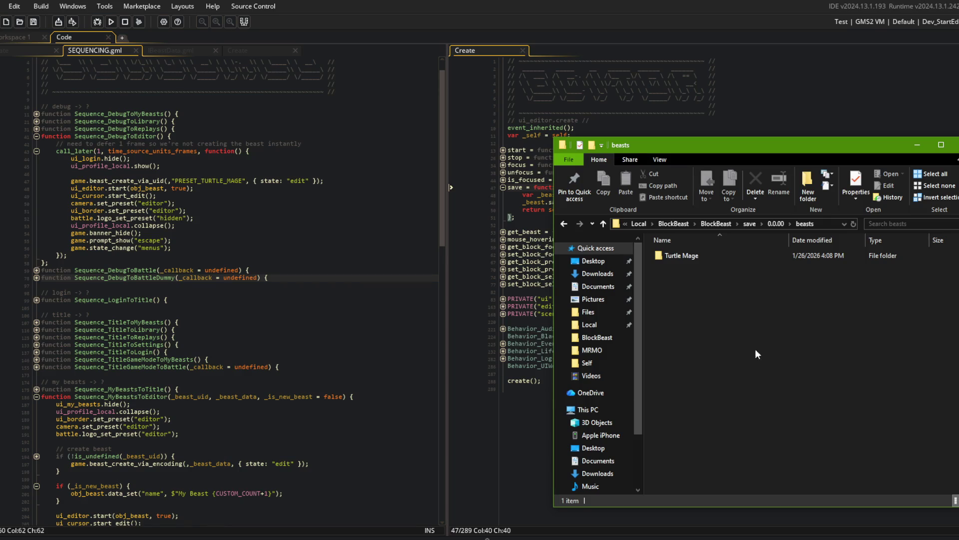
click(384, 211)
click(376, 128)
Step: Paste obj_beast.data_set("name", $"My Beast {CUSTOM_COUNT+1}"); on a new line after beast_create_via_uid
click(134, 180)
key(ctrl+Right)
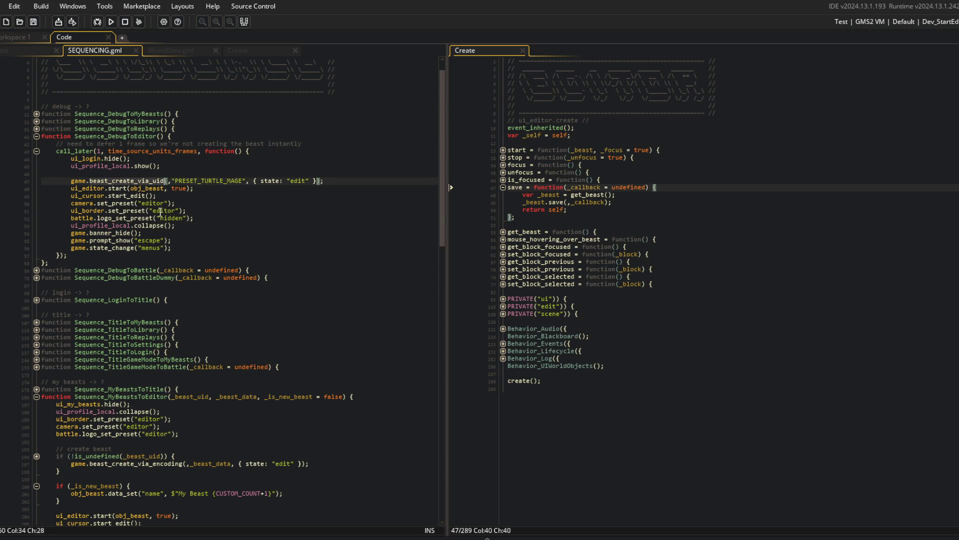
key(End)
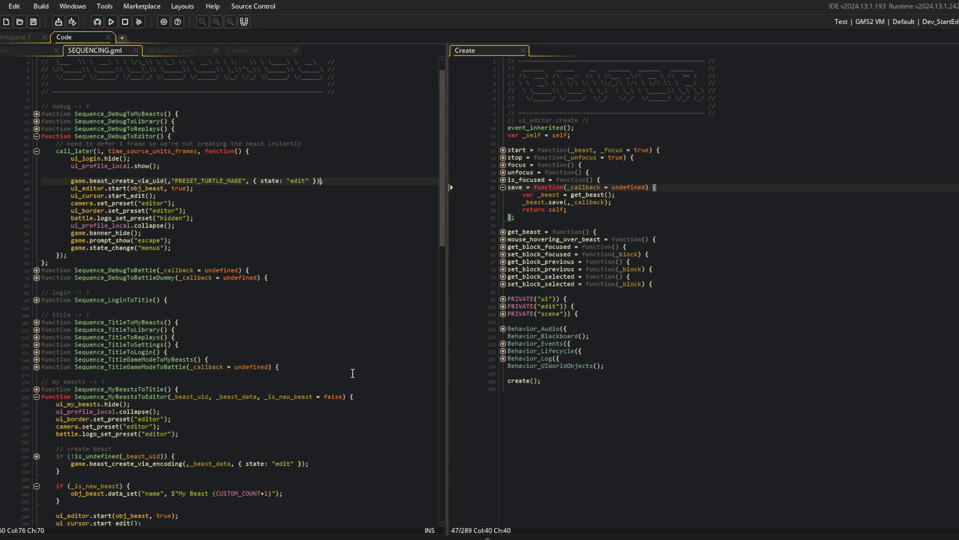
click(351, 499)
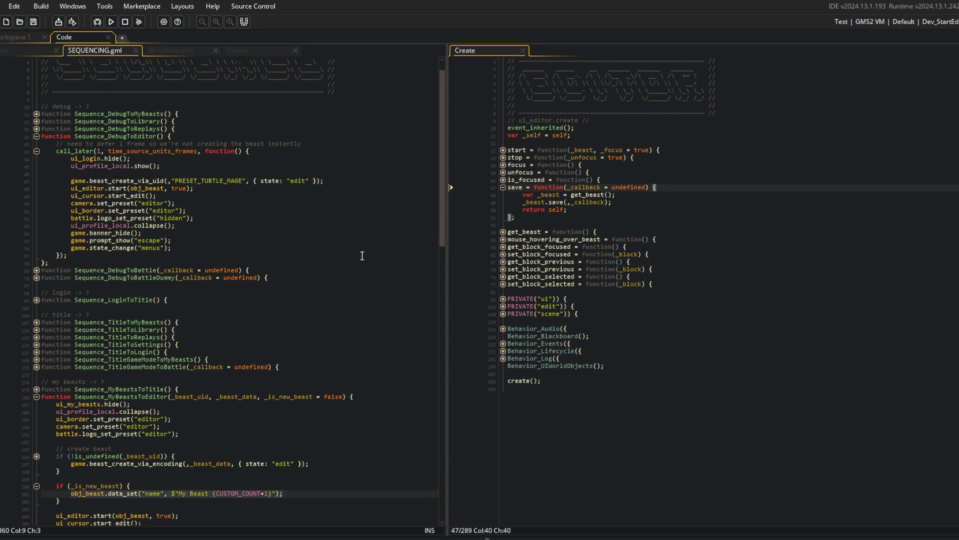
click(339, 174)
key(Down)
key(End)
key(Return)
text(obj_beast.data_set("name", $"My Beast {CUSTOM_COUNT+1}");)
Step: Add a blank line after the new beast-naming line
key(Up)
key(End)
key(Left)
key(Left)
key(Left)
click(314, 101)
click(323, 191)
key(Return)
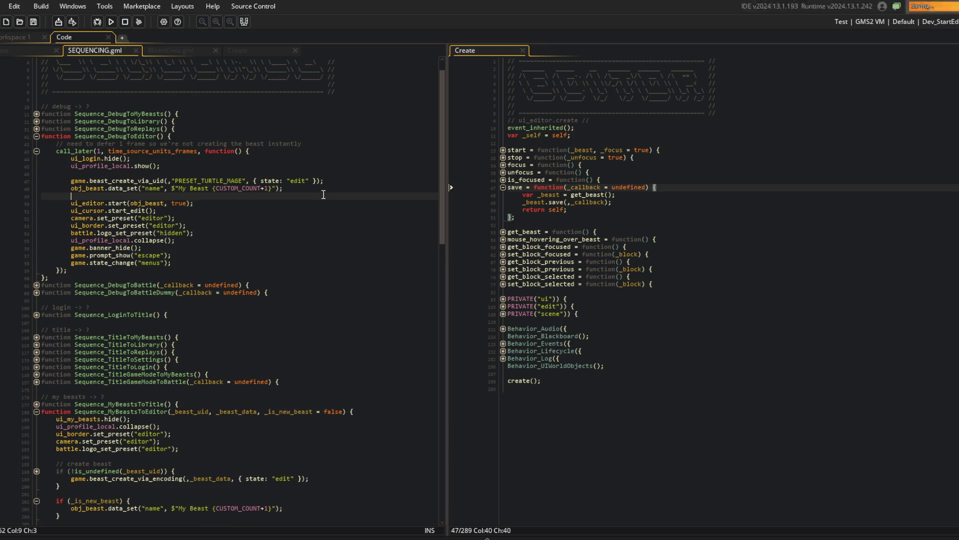
key(super+Tab)
Step: Delete the Turtle Mage save folder from the first beasts folder window
click(622, 213)
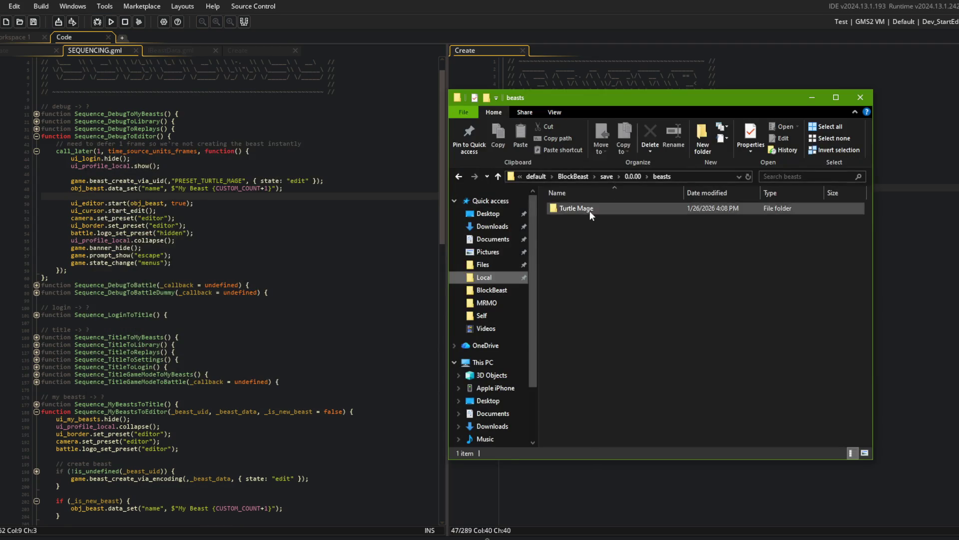
click(590, 211)
key(Delete)
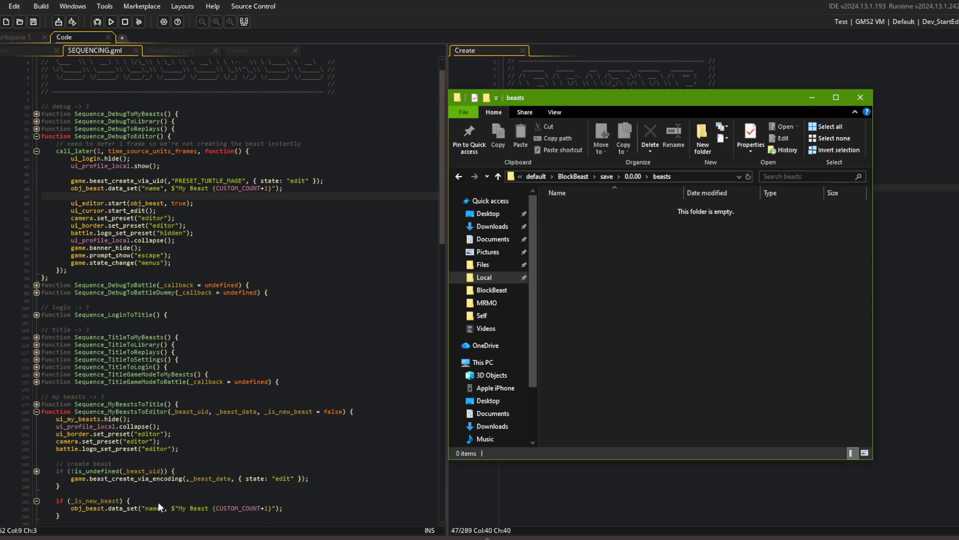
Step: Delete Turtle Mage from the second beasts window too, then run the game and stop it
mouse_move(180, 539)
click(218, 502)
click(699, 254)
key(Delete)
click(112, 22)
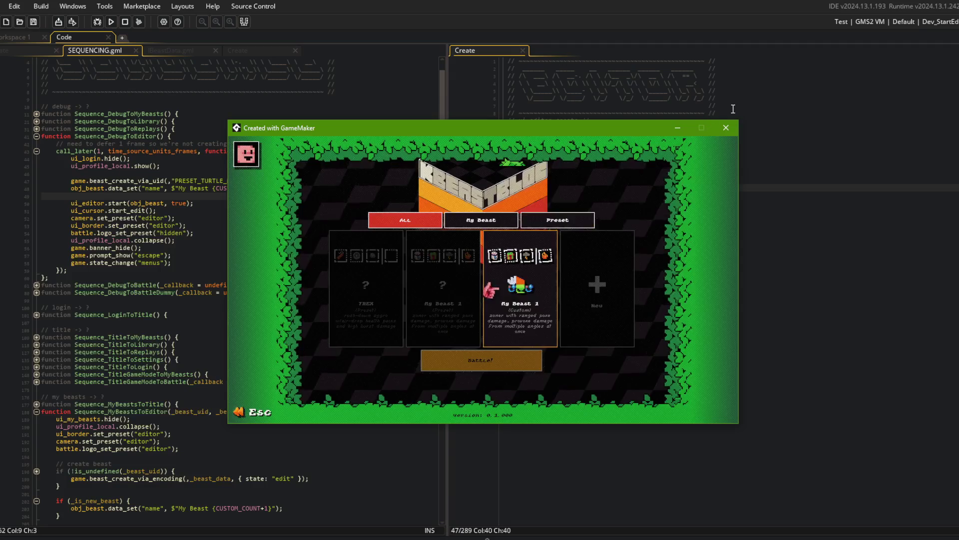
click(723, 129)
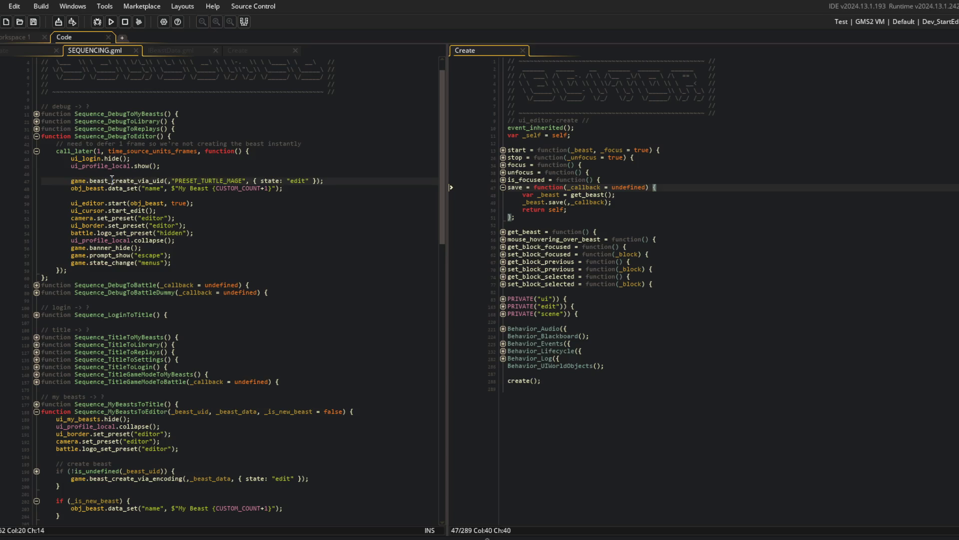
Step: Review the beast creation call and the new naming line on lines 47–48
click(147, 181)
click(161, 180)
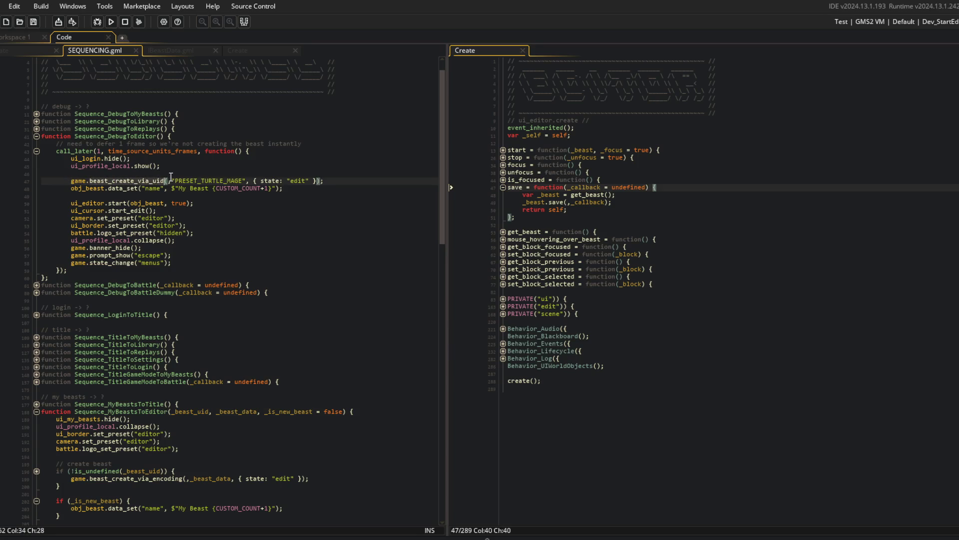
click(100, 188)
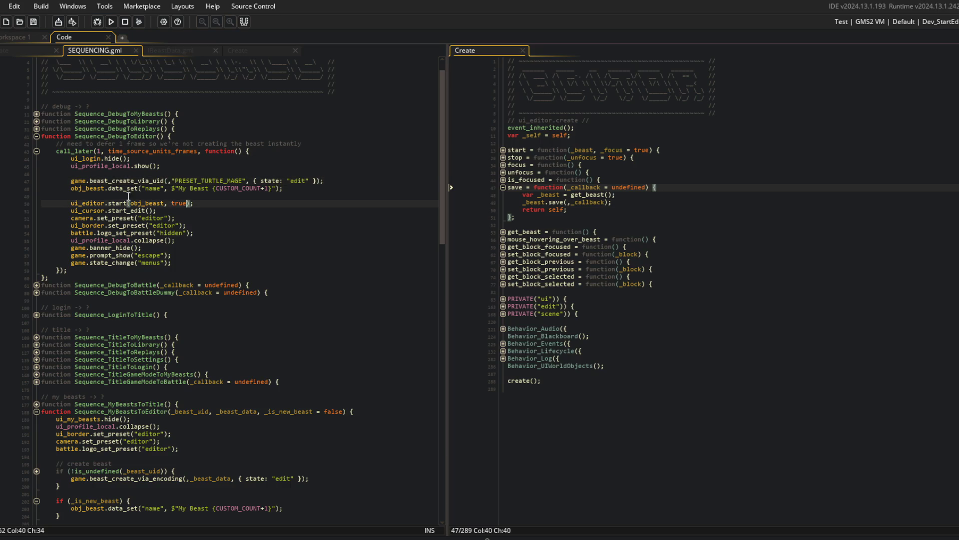
drag(125, 191, 295, 189)
click(307, 189)
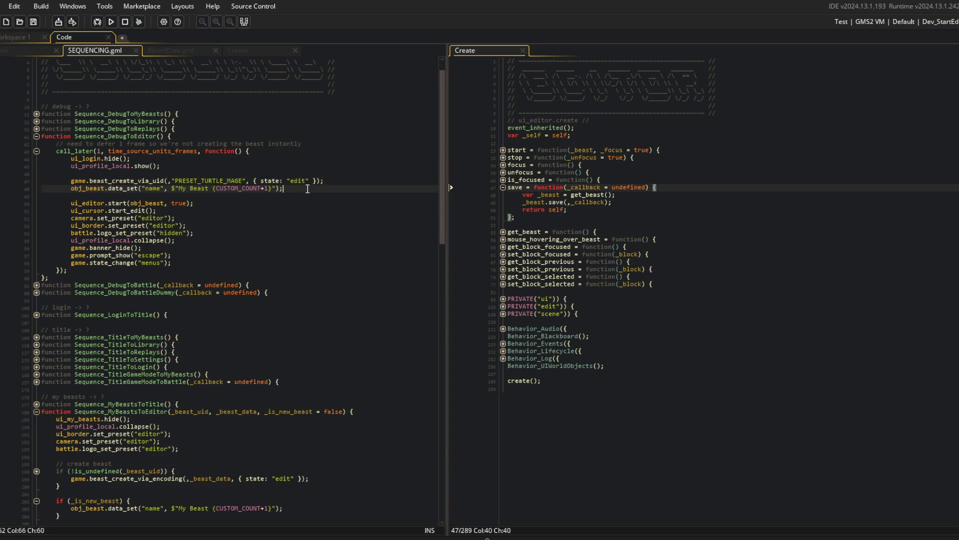
click(319, 180)
click(133, 181)
click(158, 144)
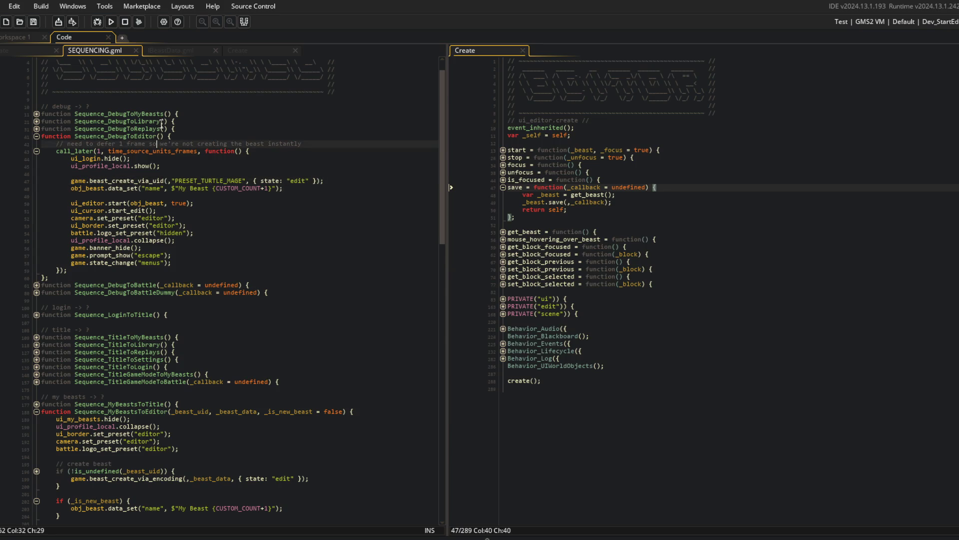
Step: Switch to the IBeastData / obj_beast Create code and scroll to its top
click(172, 51)
scroll(161, 49, up, 2)
scroll(163, 50, up, 2)
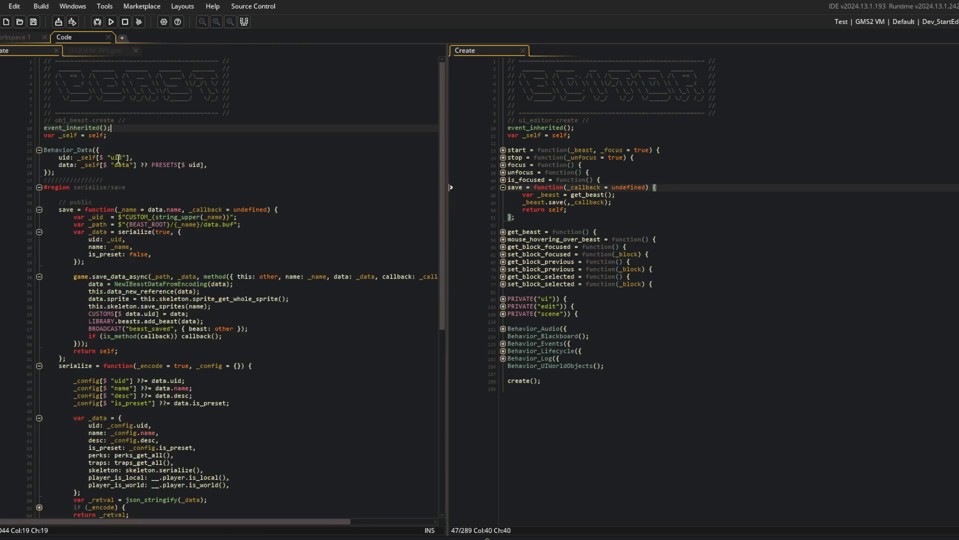
Step: Inspect obj_beast's save function, highlighting every use of serialize and _data
scroll(151, 193, down, 3)
click(151, 193)
click(116, 186)
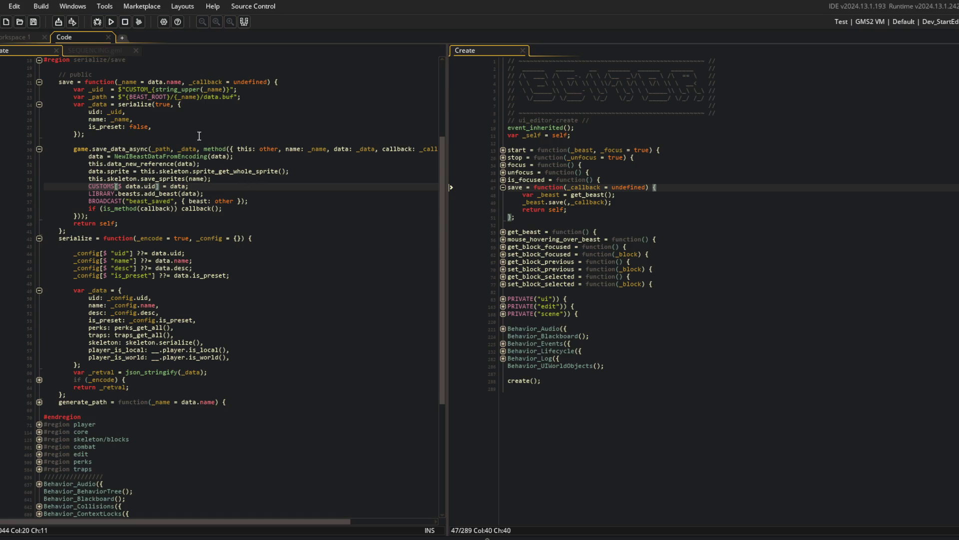
double_click(75, 238)
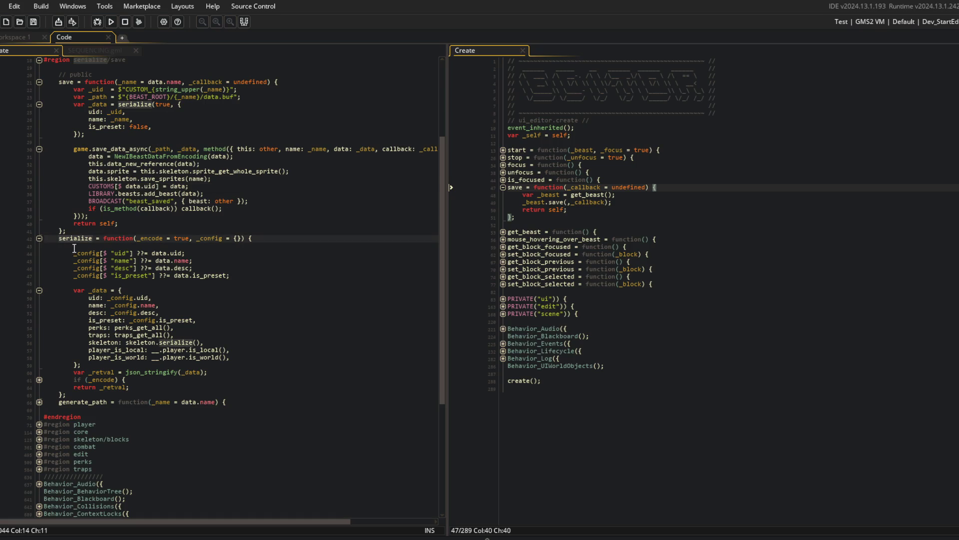
click(130, 112)
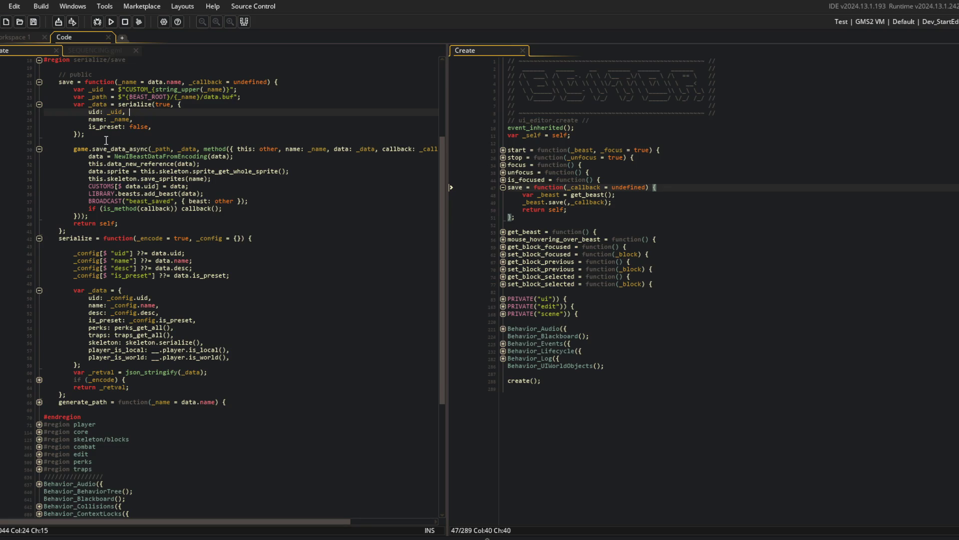
double_click(103, 106)
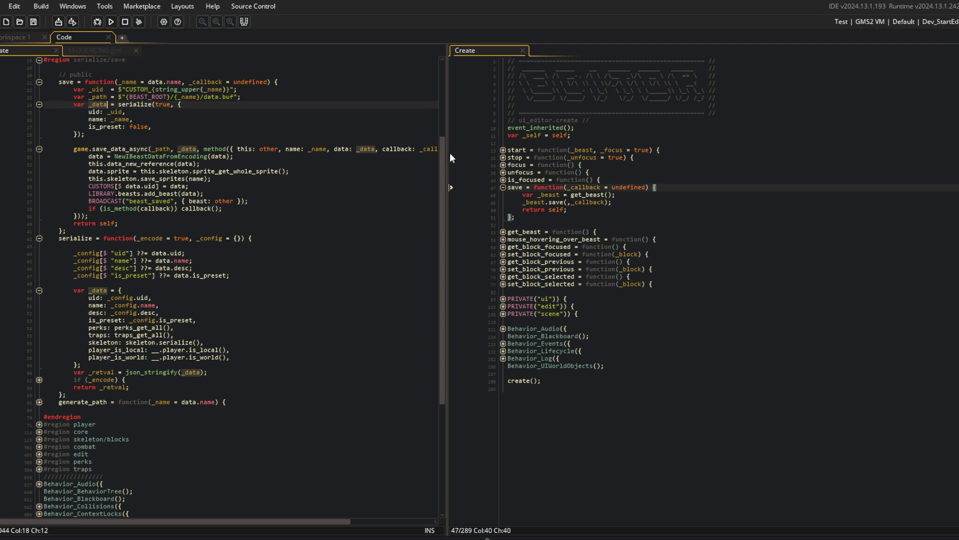
Step: Widen the left code pane, review the uid, name and is_preset fields, then bring up the beasts folder
mouse_move(447, 158)
mouse_down()
mouse_move(544, 156)
mouse_move(500, 166)
mouse_up()
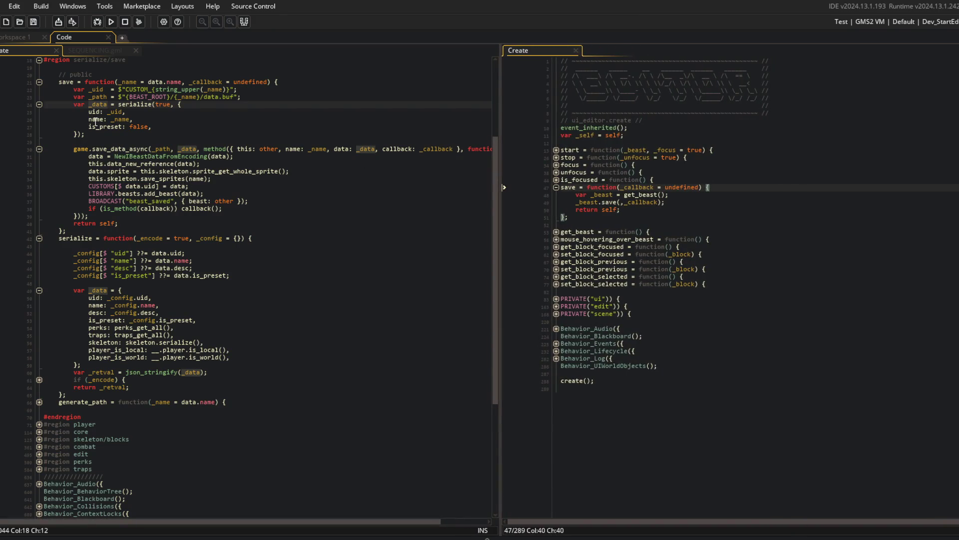
mouse_move(89, 112)
mouse_down()
mouse_move(130, 127)
mouse_move(182, 129)
mouse_up()
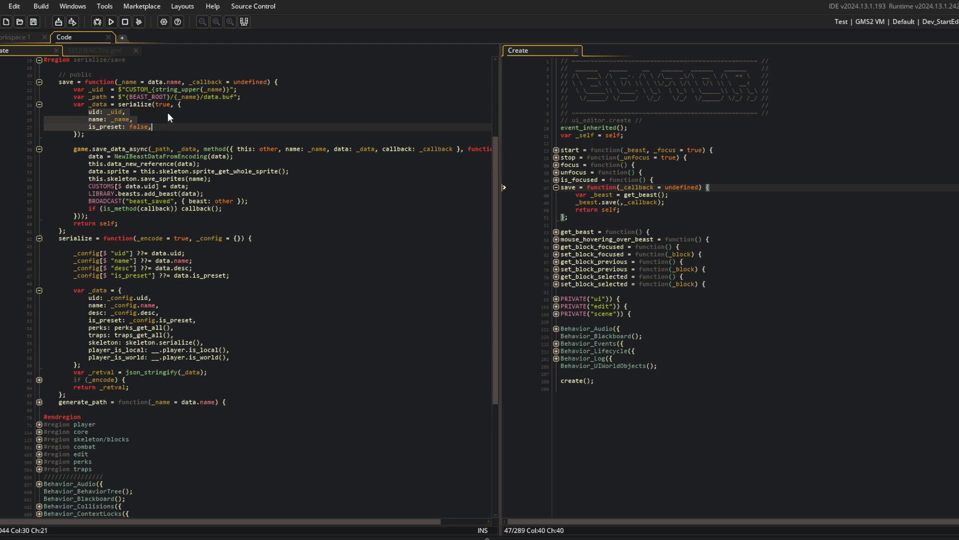
click(103, 112)
click(144, 238)
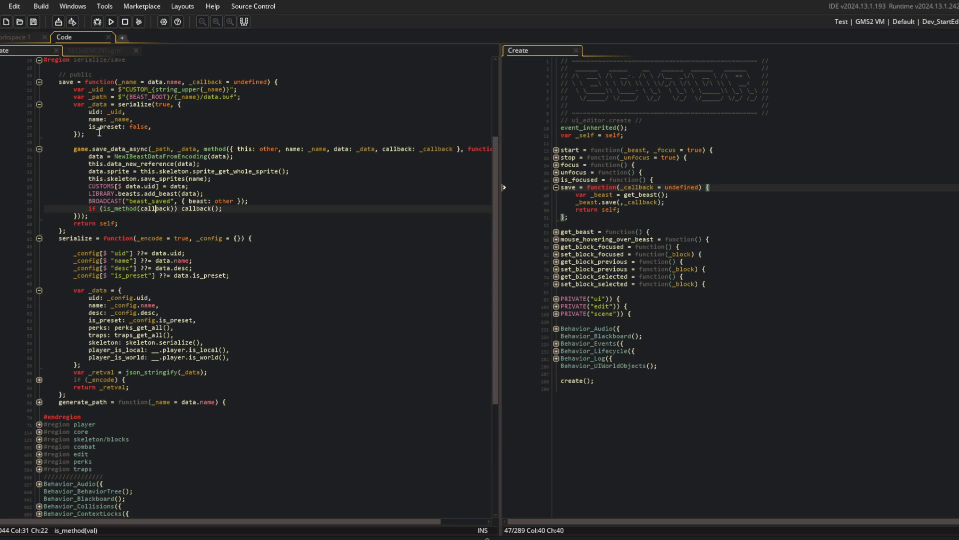
drag(88, 112, 165, 134)
scroll(175, 132, up, 3)
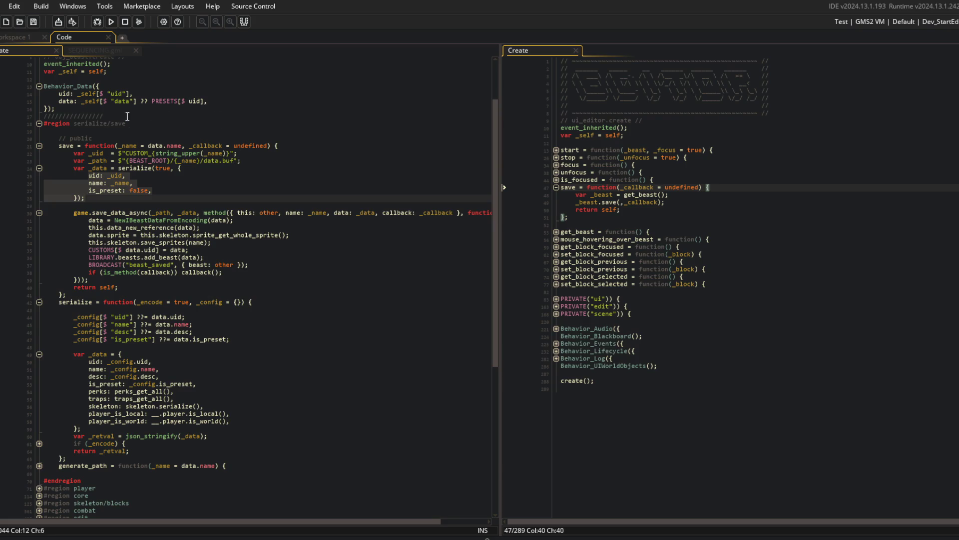
scroll(302, 195, up, 3)
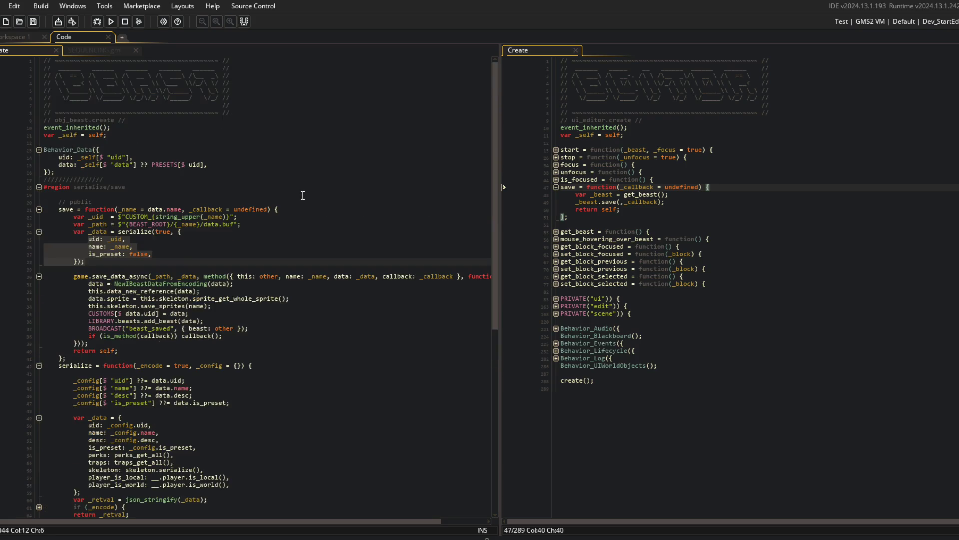
click(149, 217)
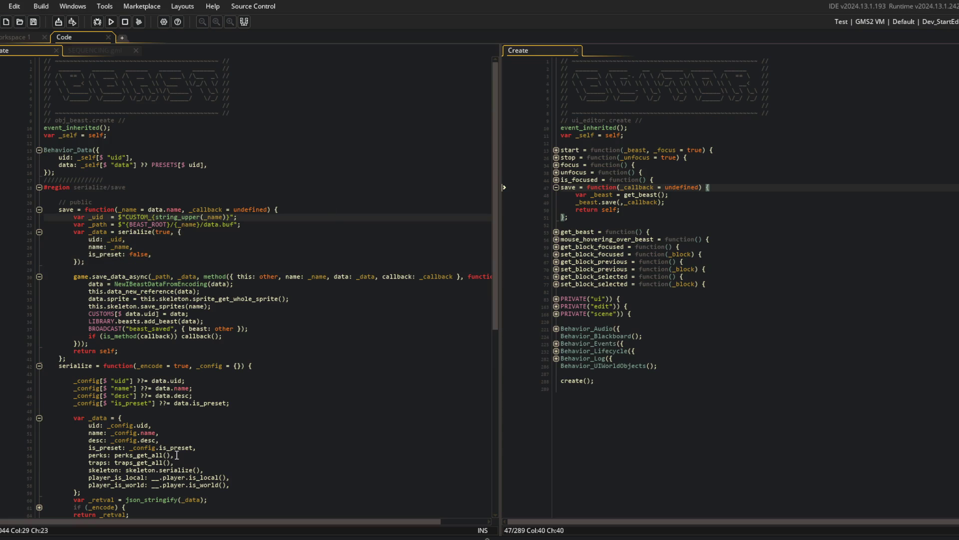
mouse_move(190, 530)
click(204, 515)
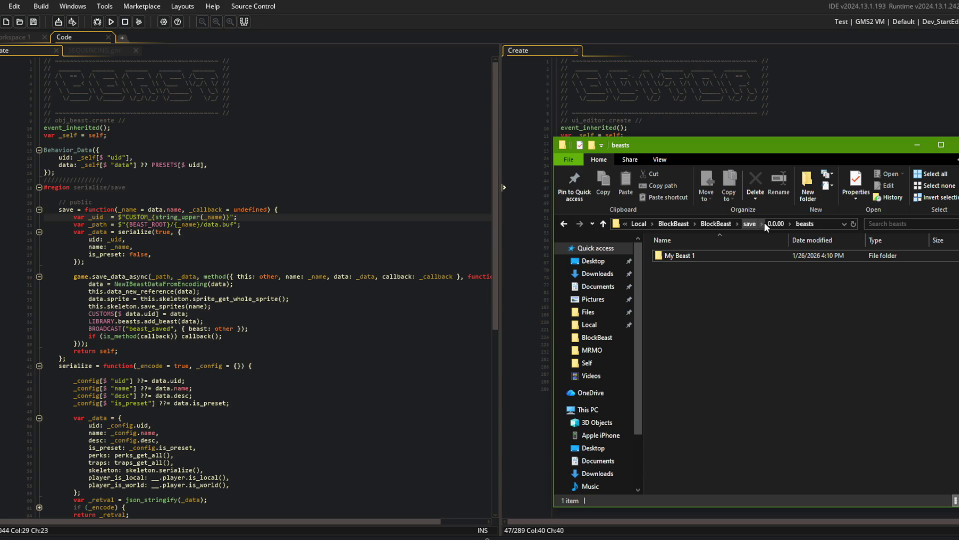
Step: Bring GameMaker back and highlight every use of _uid in the save code
click(100, 218)
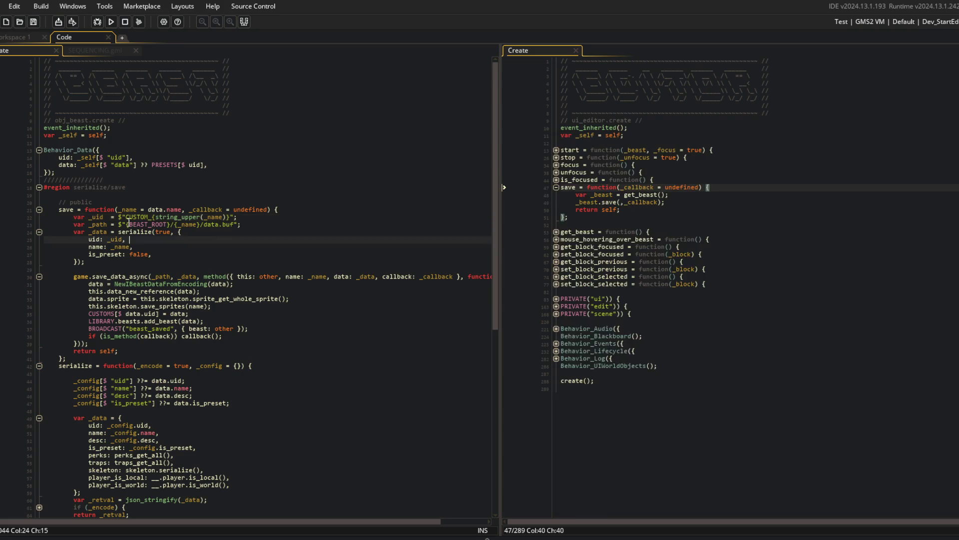
click(175, 218)
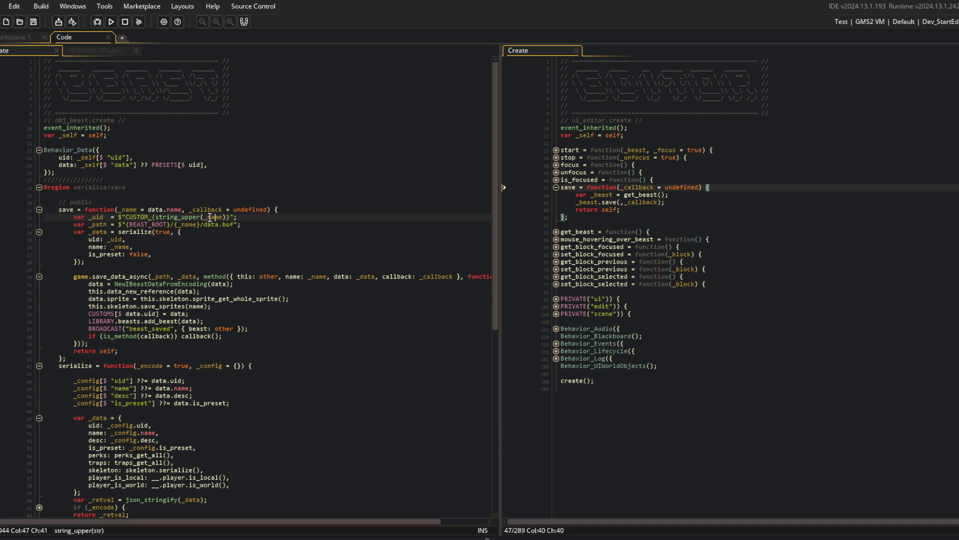
double_click(93, 218)
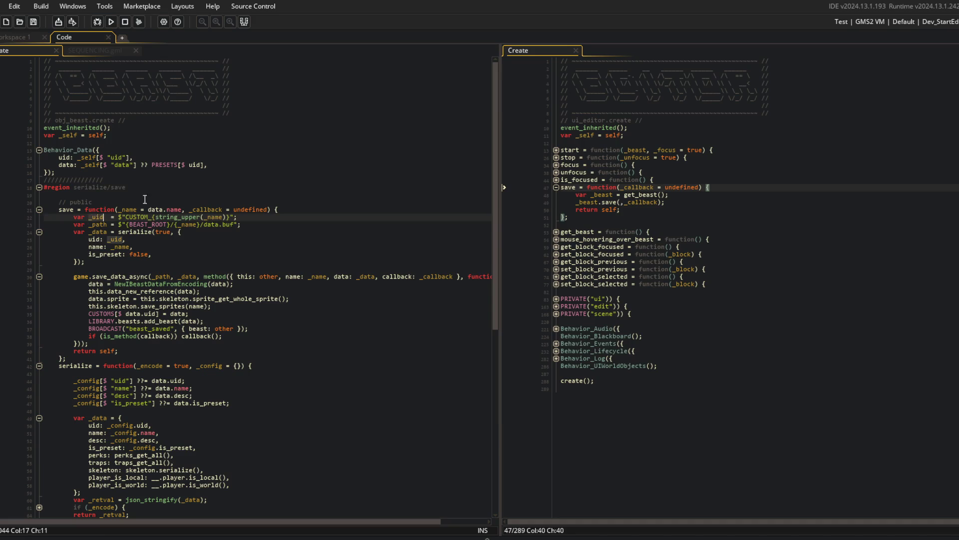
scroll(215, 341, down, 2)
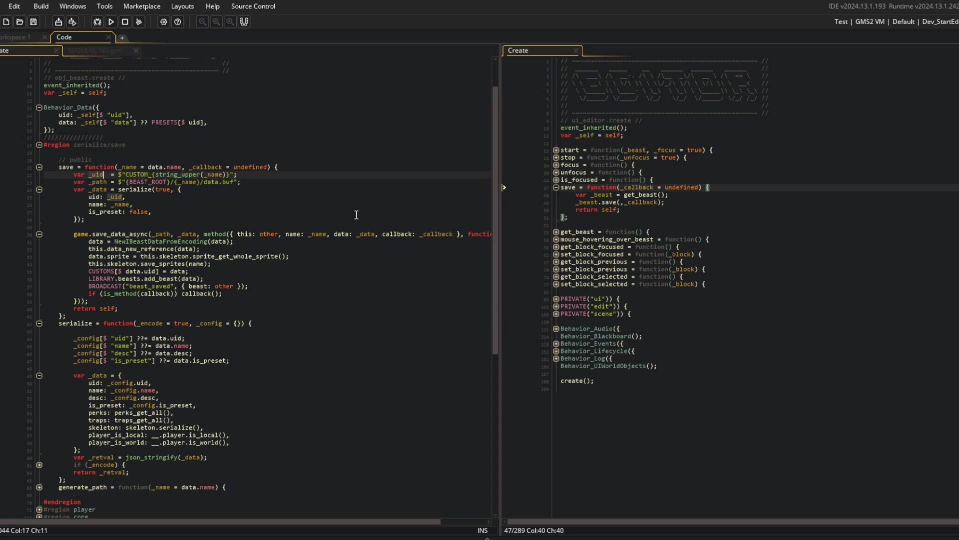
Step: Review the save function's signature and its uid, path and data lines
click(143, 167)
click(144, 173)
click(131, 160)
scroll(171, 111, up, 2)
click(159, 128)
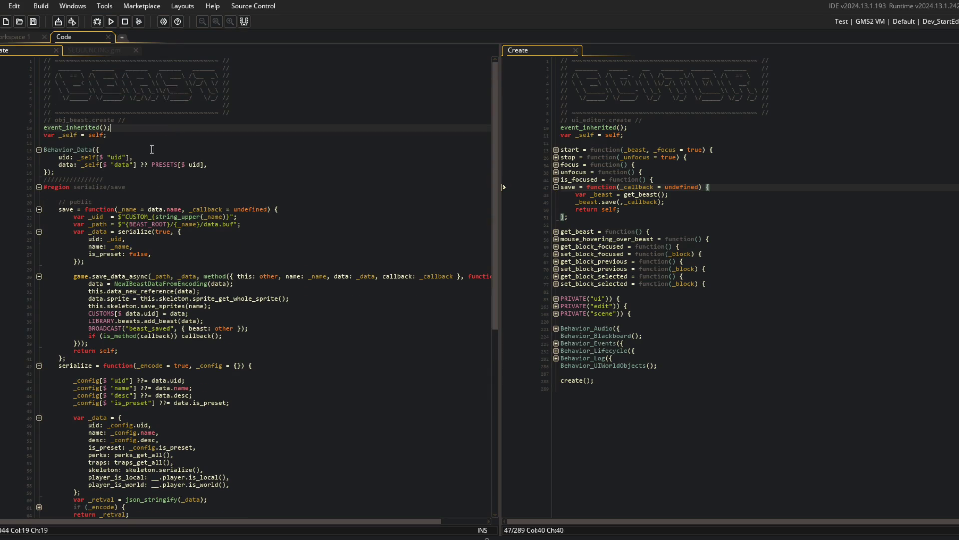
mouse_move(67, 218)
mouse_down()
mouse_move(110, 234)
mouse_move(149, 218)
mouse_up()
click(125, 218)
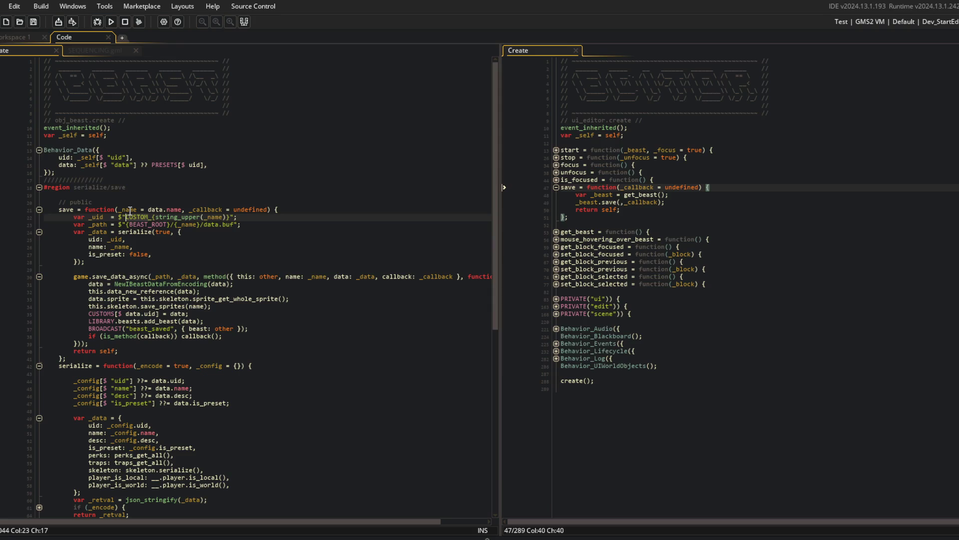
click(130, 211)
click(147, 217)
click(99, 219)
Step: Highlight _path and _data, then review serialize's _encode parameter and config defaults
double_click(91, 224)
double_click(91, 232)
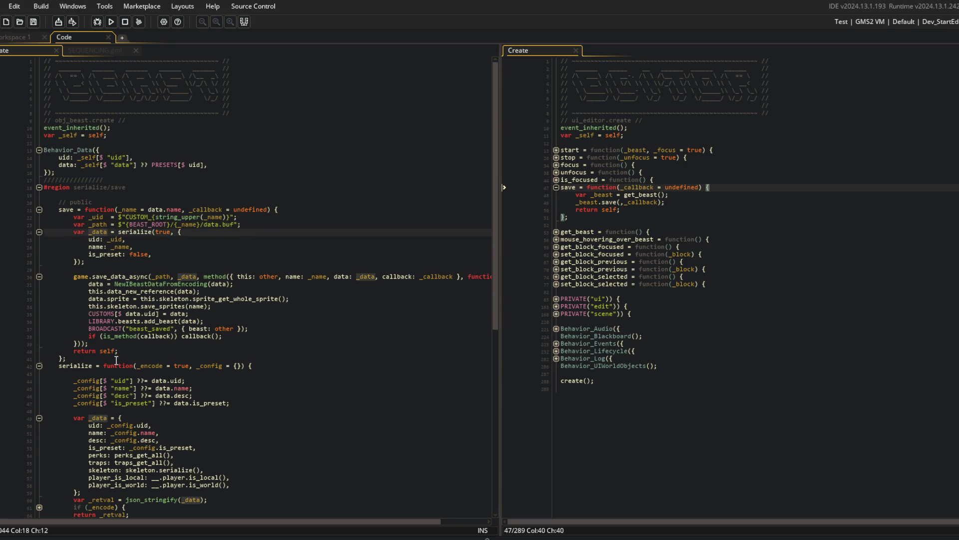
click(171, 366)
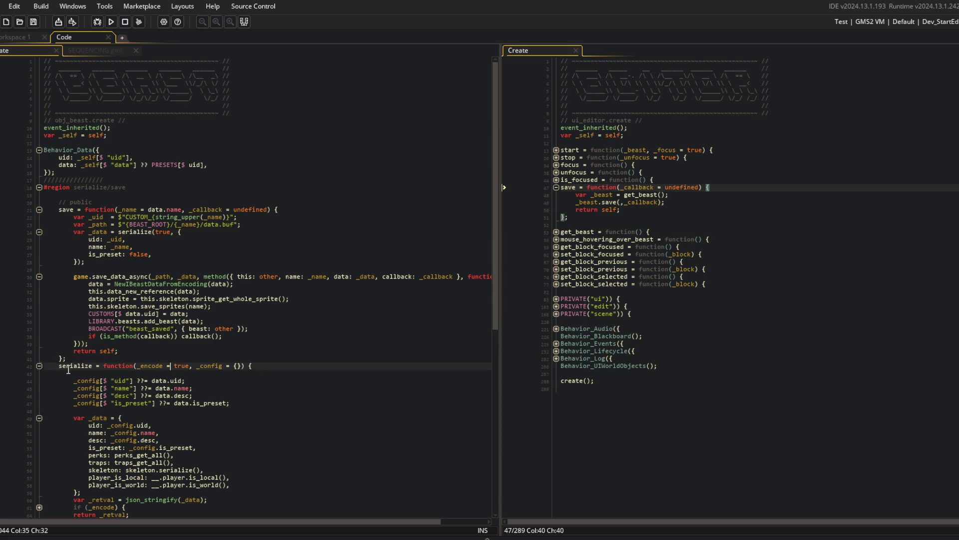
click(174, 366)
mouse_move(55, 372)
mouse_down()
mouse_move(185, 380)
mouse_move(193, 395)
mouse_up()
Step: In SEQUENCING's Sequence_DebugToEditor, add an indented comment line on the blank line
scroll(202, 394, down, 2)
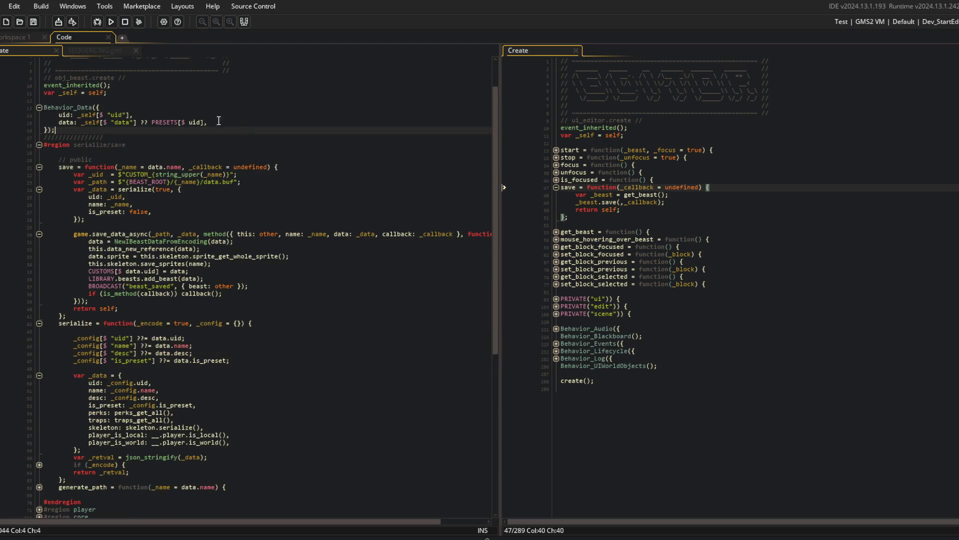
click(106, 52)
click(198, 172)
key(Return)
text(//)
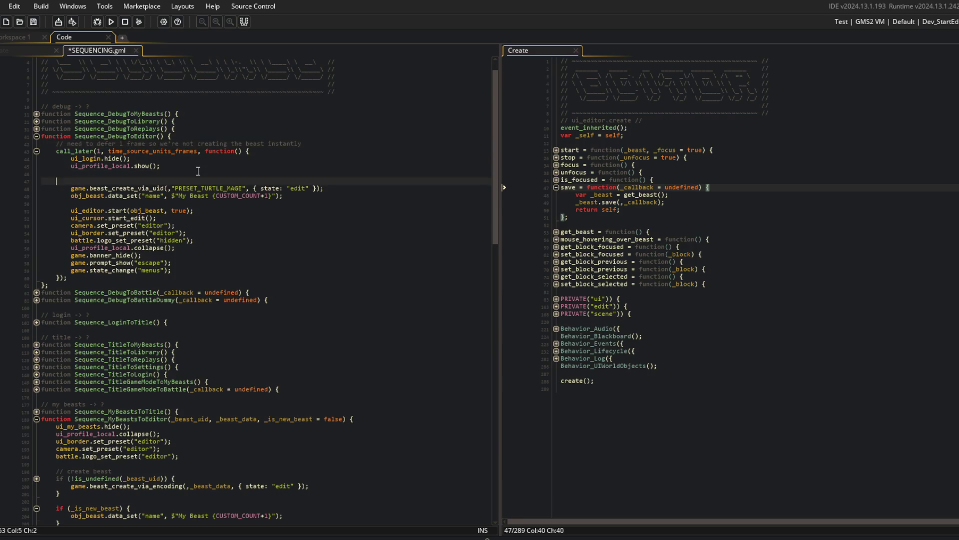
key(Tab)
text(// a)
text(data )
text(gnmen)
text(preven)
text(preset)
key(Return)
Step: Add a `_data = obj_beast.serialize();` line and save the script
text(va)
key(ctrl+z)
key(ctrl+z)
key(ctrl+z)
key(ctrl+y)
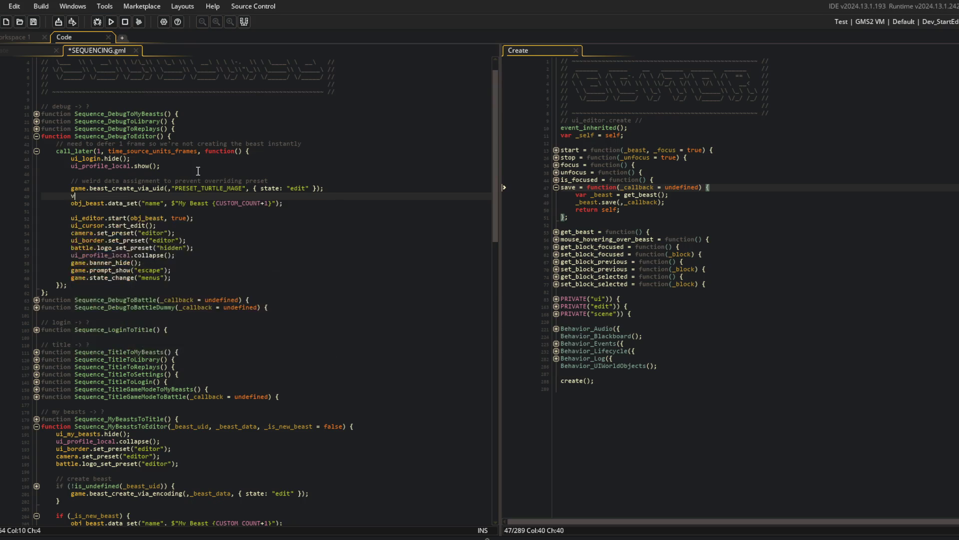
text(ata = obj_be)
key(Return)
text(.se)
key(Return)
text(();)
key(ctrl+s)
Step: Dock SEQUENCING beside the obj_beast code and start serialize's arguments with `false, {`
mouse_move(97, 51)
mouse_down()
mouse_move(320, 51)
mouse_move(493, 66)
mouse_move(379, 97)
mouse_up()
click(609, 189)
key(Down)
key(Left)
key(Left)
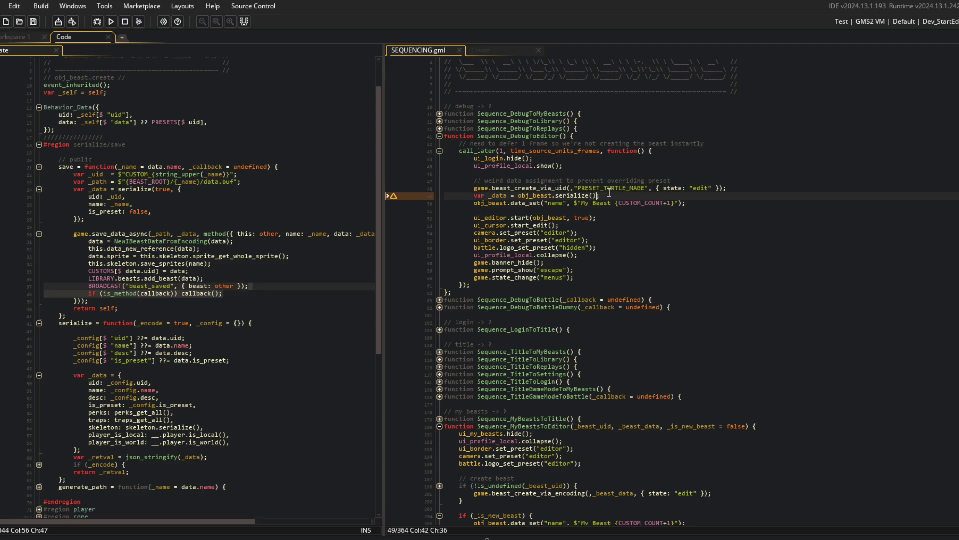
text(false, {)
key(ctrl+s)
Step: Add a `var name =` line and paste the uid line copied from the save function
click(146, 182)
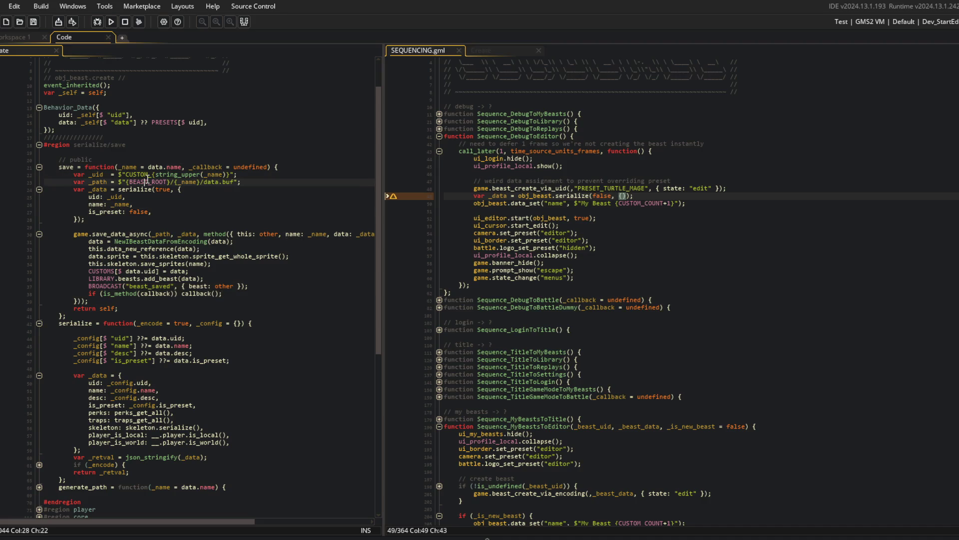
key(Up)
key(Home)
click(717, 195)
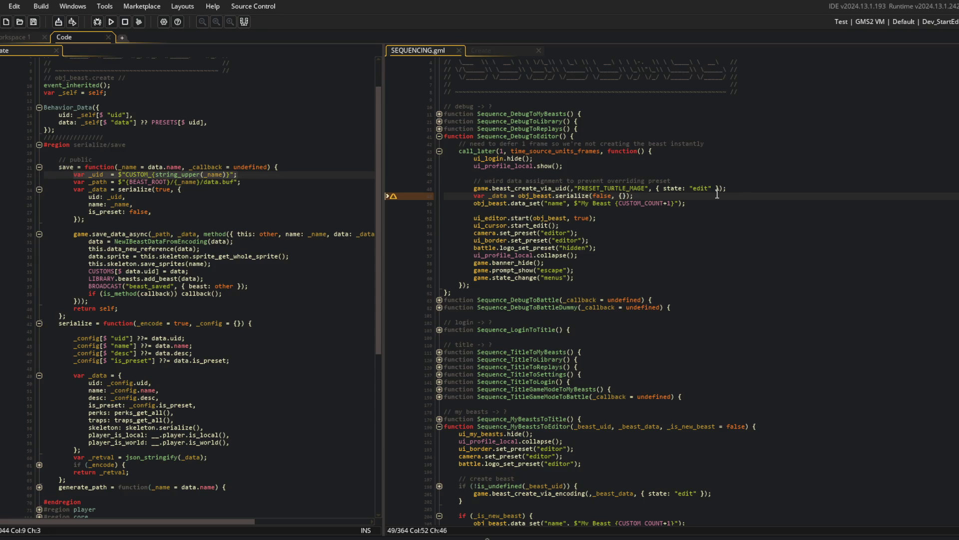
key(Home)
key(Return)
key(Up)
text(var name =)
key(Return)
text(var _uid  = $"CUSTOM_{string_upper(_name)}";)
key(ctrl+s)
Step: Move the 'My Beast' name string into the name variable and delete the leftover data_set line
key(Down)
key(Down)
key(Right)
key(Right)
key(Right)
key(Right)
key(Right)
key(Right)
key(Left)
key(Left)
key(Left)
key(shift+End)
key(shift+Left)
key(shift+Left)
key(ctrl+x)
key(Up)
key(Up)
key(Up)
key(ctrl+v)
key(Down)
key(Down)
key(Down)
key(shift+Delete)
key(Up)
key(Up)
key(Up)
text(;)
Step: Fill the serialize options with `uid: _uid, name : _name` and tidy the uid line spacing
key(Down)
key(Down)
text(uid: _uid, name )
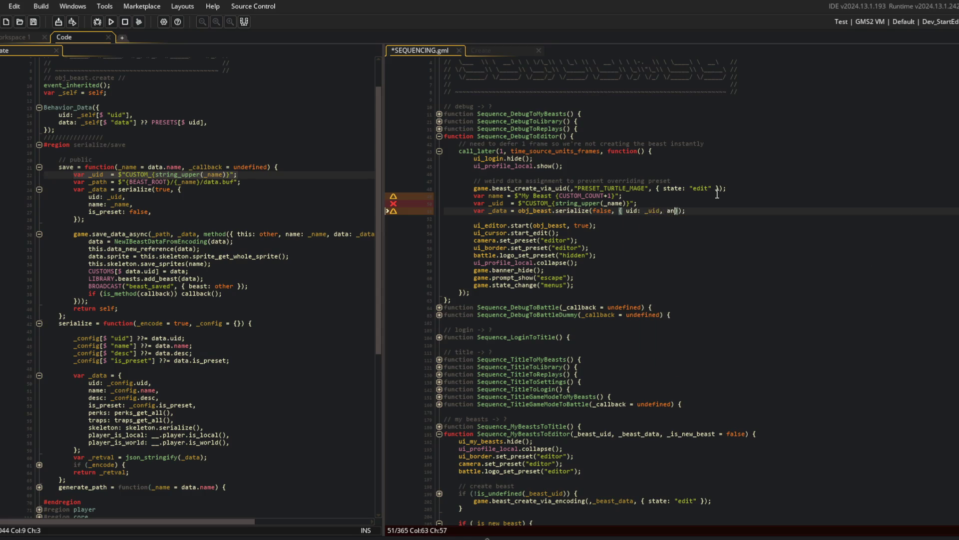
text(: _name)
key(ctrl+s)
key(Up)
key(Home)
key(ctrl+Right)
key(Delete)
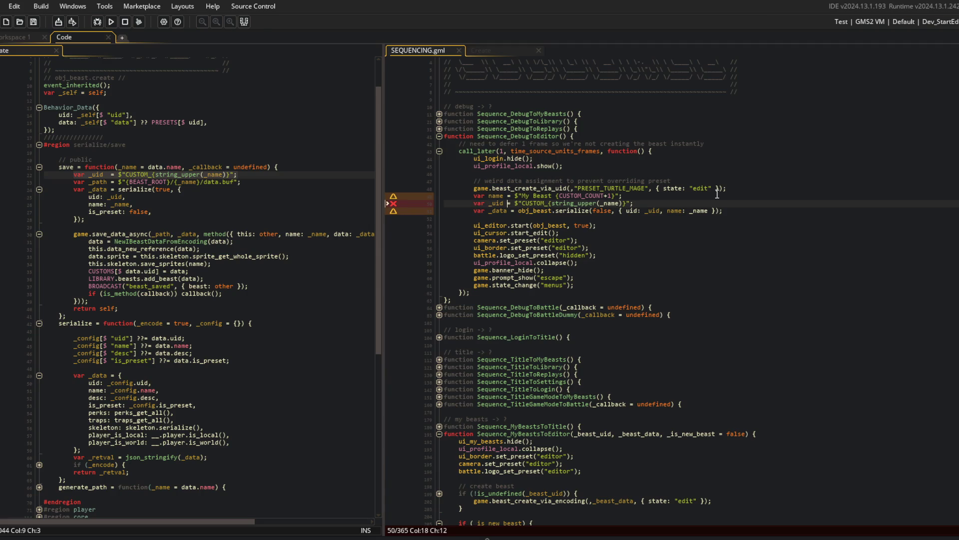
Step: Store the result with `CUSTOMS[$ _uid] = _data;` after the serialize line and save
click(680, 189)
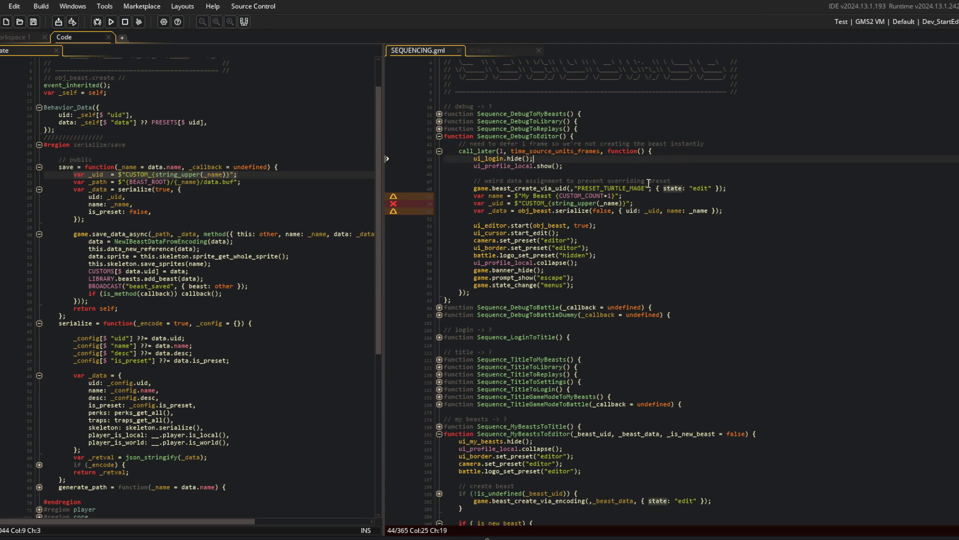
click(750, 211)
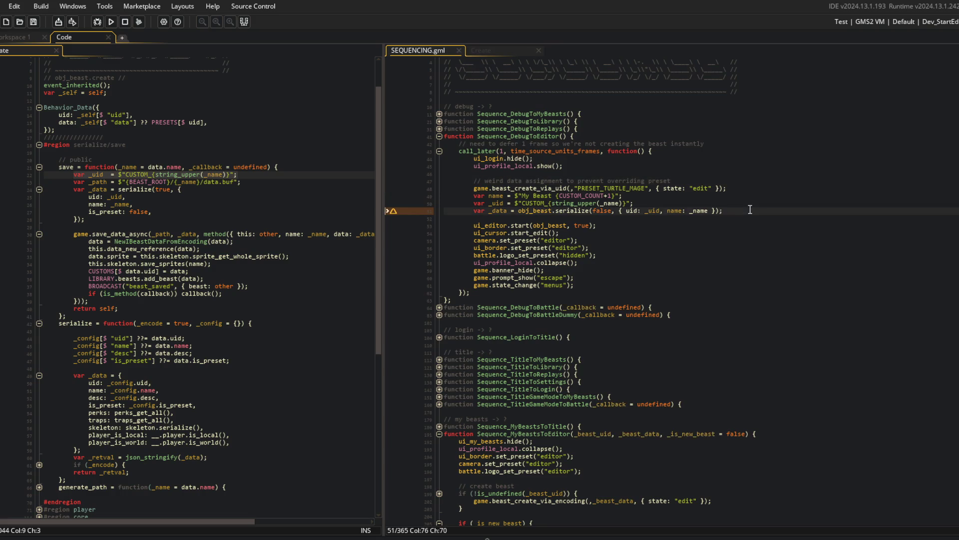
key(Return)
text(CU)
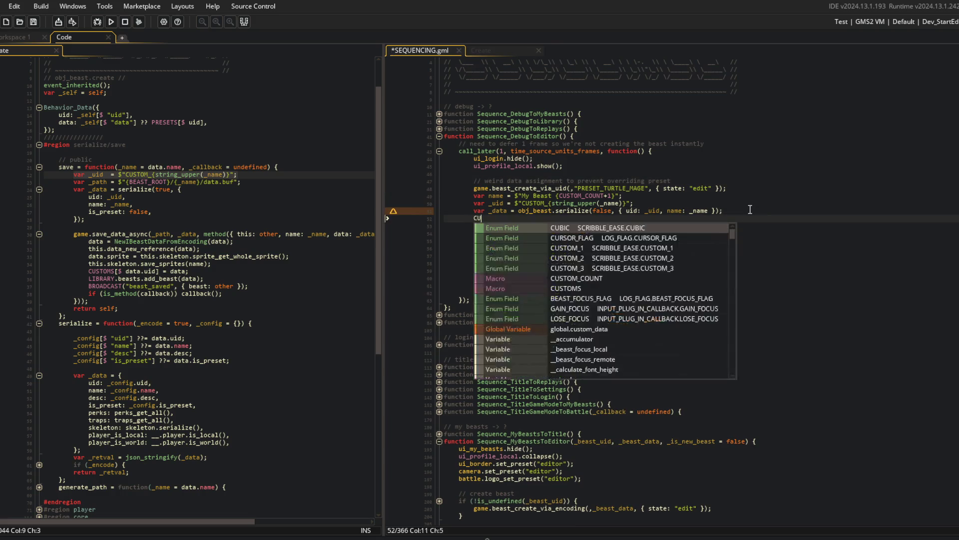
text(STOMS[$ data.)
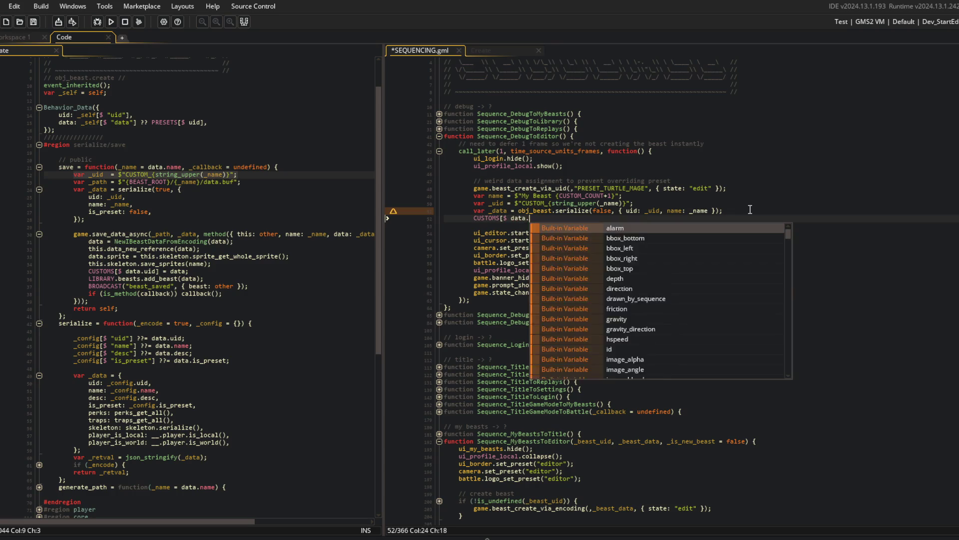
key(BackSpace)
key(BackSpace)
key(BackSpace)
text(_uid] = _data;)
key(ctrl+s)
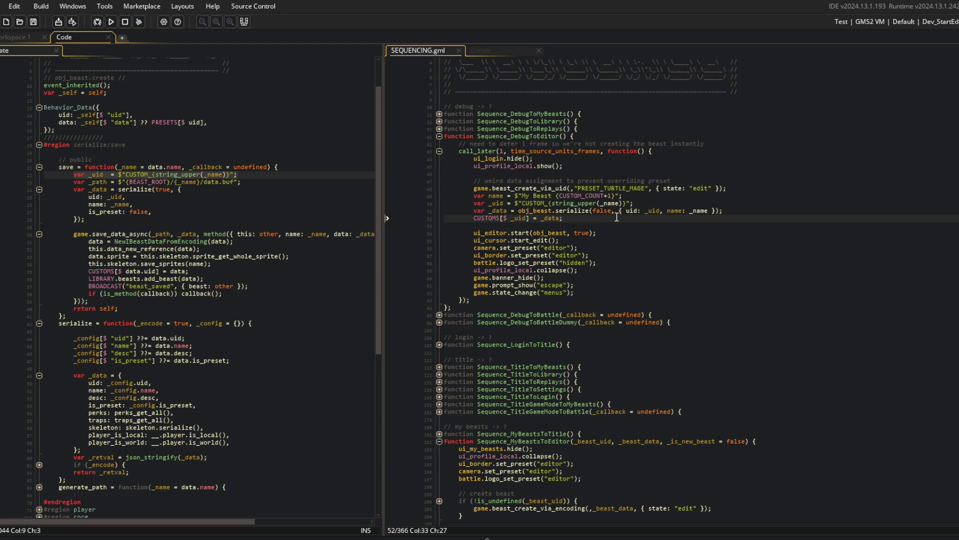
click(211, 130)
Step: Open the Behavior_Data script, delete its data_set function, and save
middle_click(69, 108)
click(114, 180)
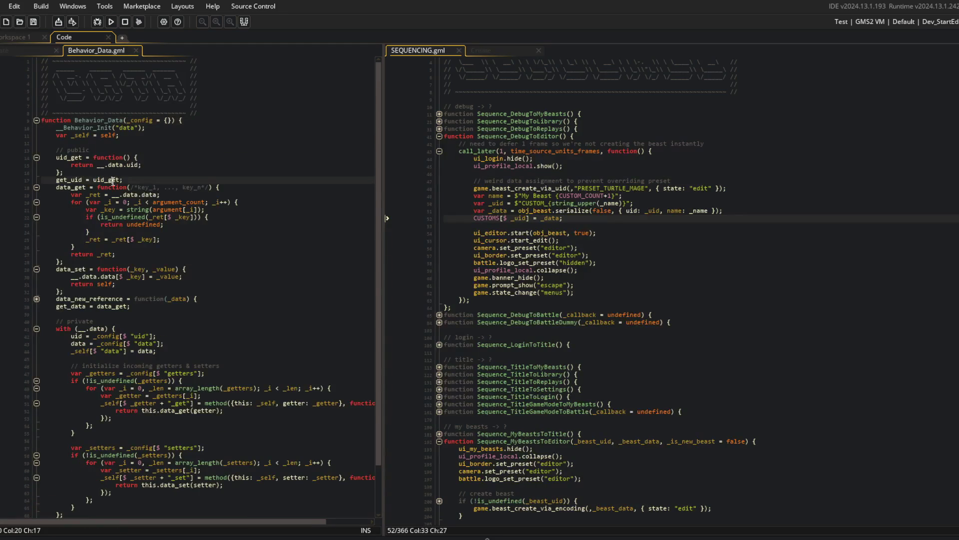
click(75, 188)
click(86, 269)
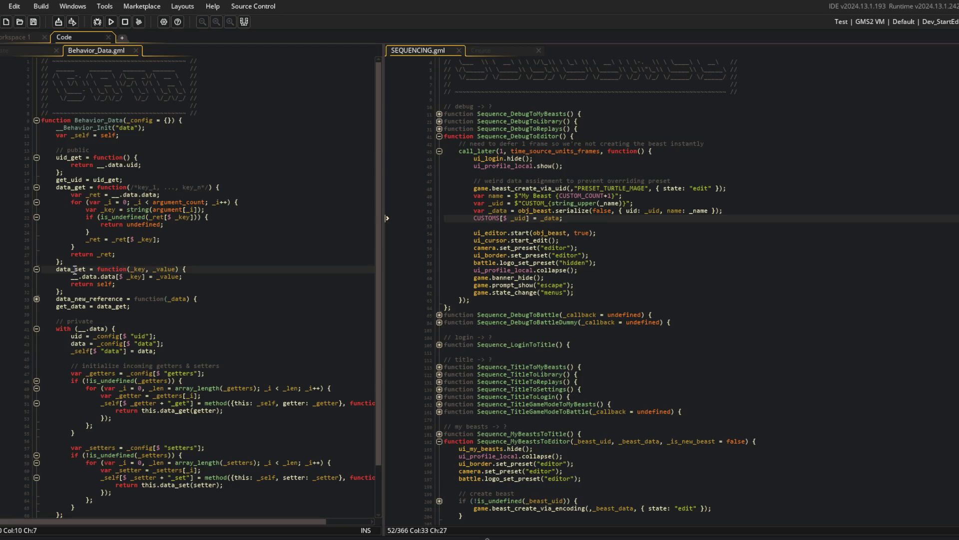
key(Home)
key(shift+Down)
key(shift+Down)
key(Delete)
key(shift+Down)
key(shift+Down)
key(Delete)
key(ctrl+s)
Step: Collapse the getters and setters blocks, add a blank line, and return to obj_beast's Create code
click(127, 351)
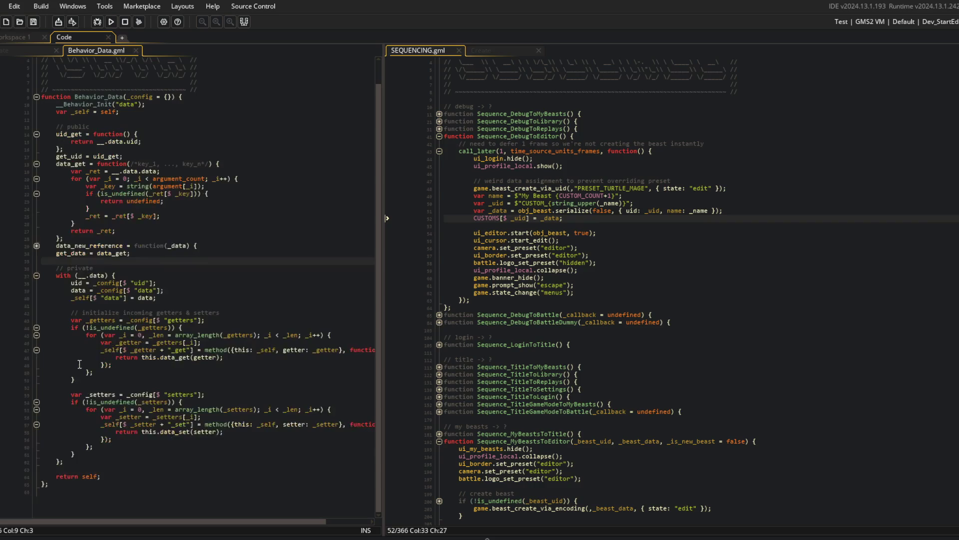
click(79, 392)
scroll(125, 350, up, 2)
click(169, 290)
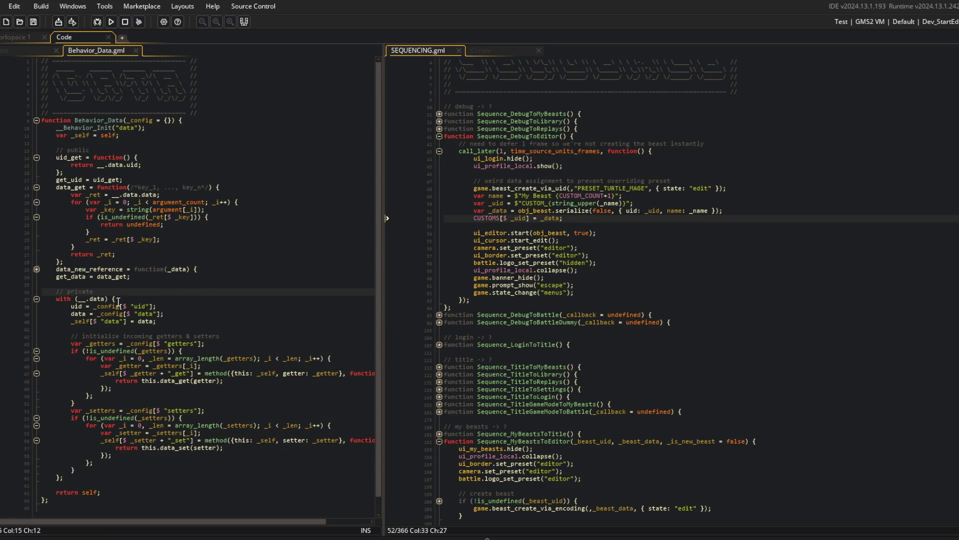
click(37, 351)
click(37, 365)
click(219, 351)
key(Return)
click(218, 332)
click(220, 313)
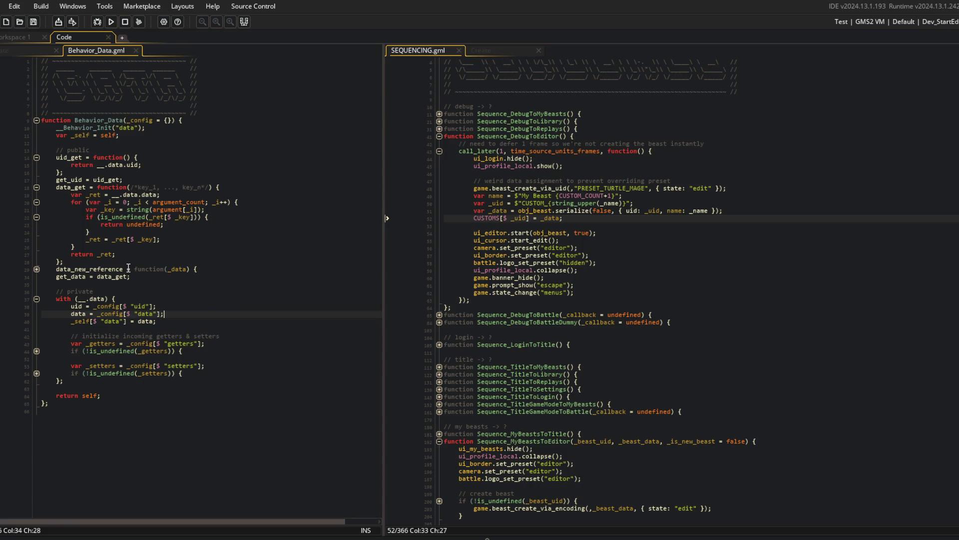
click(31, 51)
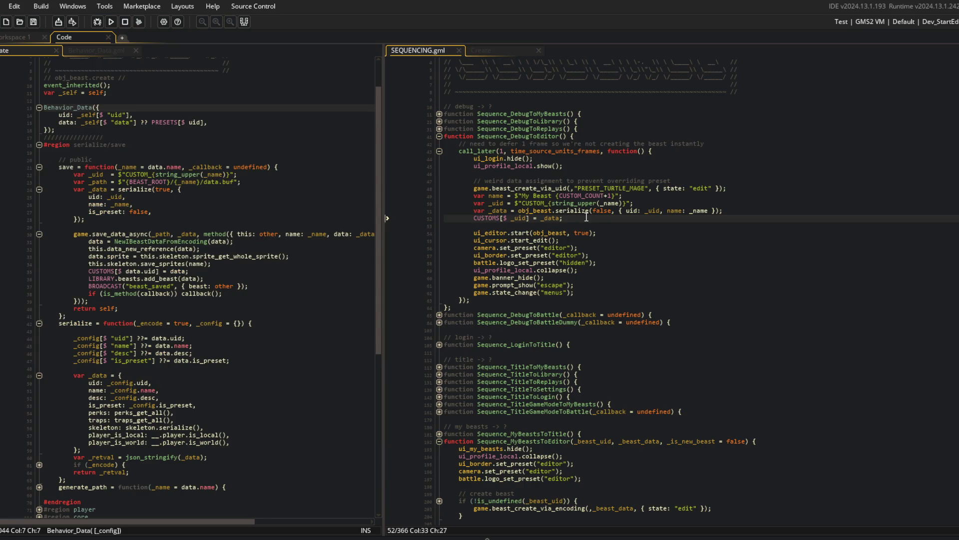
Step: Add `obj_beast.data = _data;` above the CUSTOMS entry and save
key(Return)
text(obj_beas)
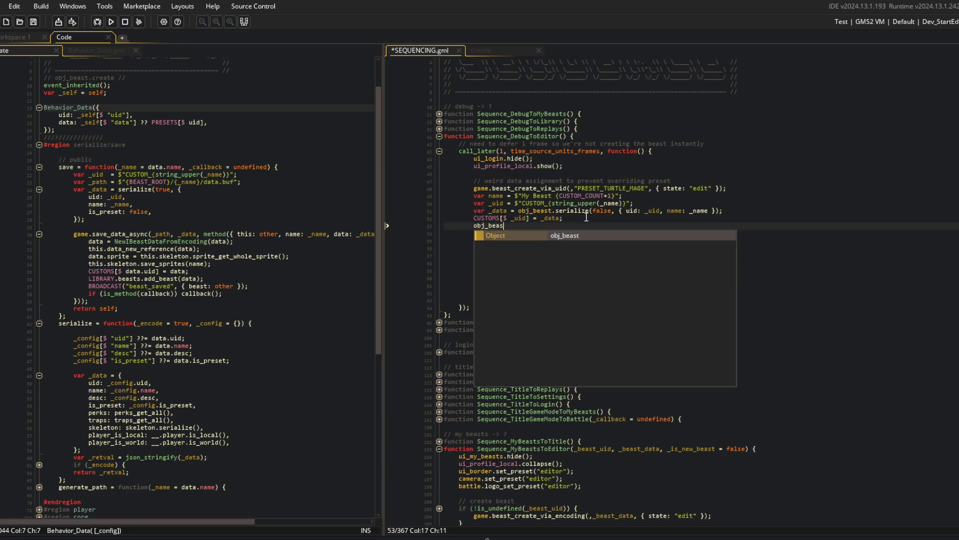
text(t.data = _data;)
key(alt+Up)
key(Down)
key(ctrl+s)
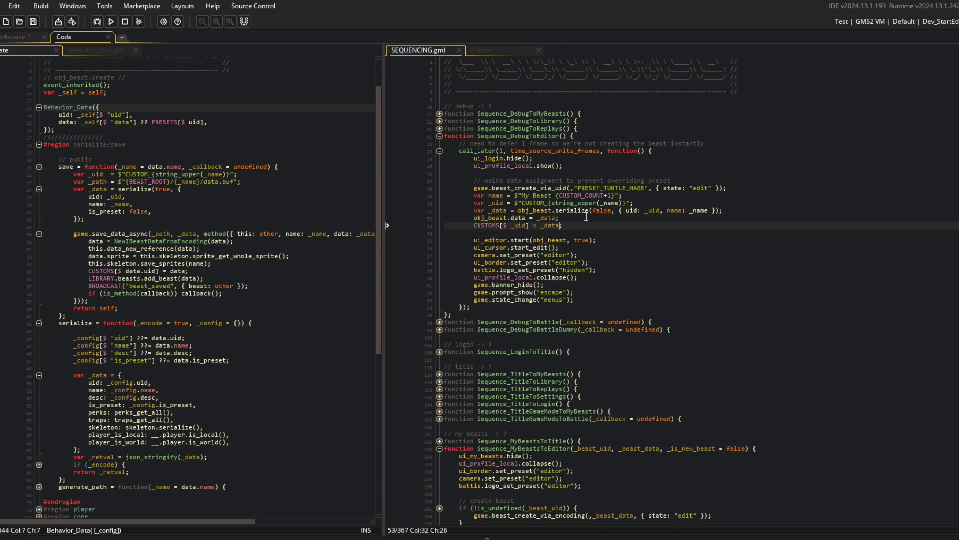
Step: Run the game with F5 and abort the resulting code error
click(619, 210)
key(F5)
click(240, 129)
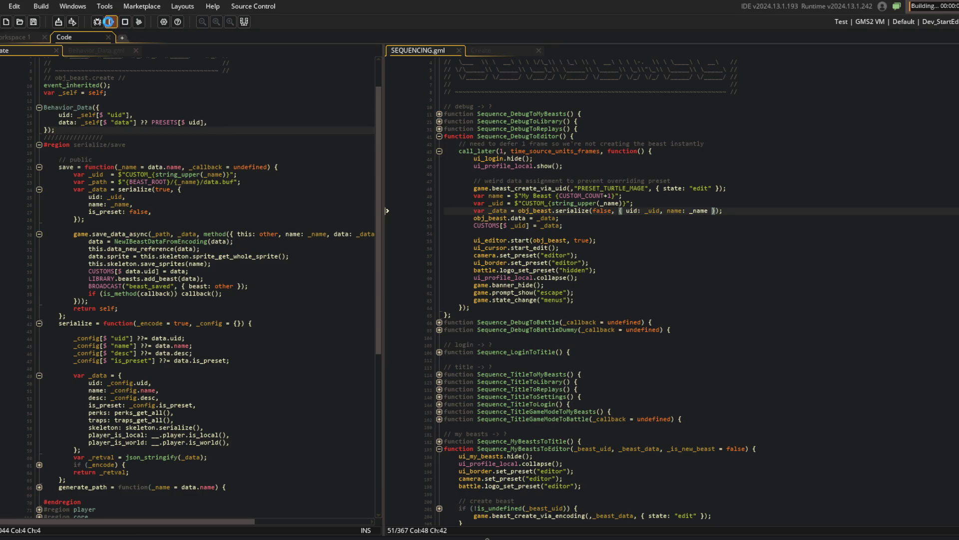
click(90, 212)
scroll(178, 246, down, 5)
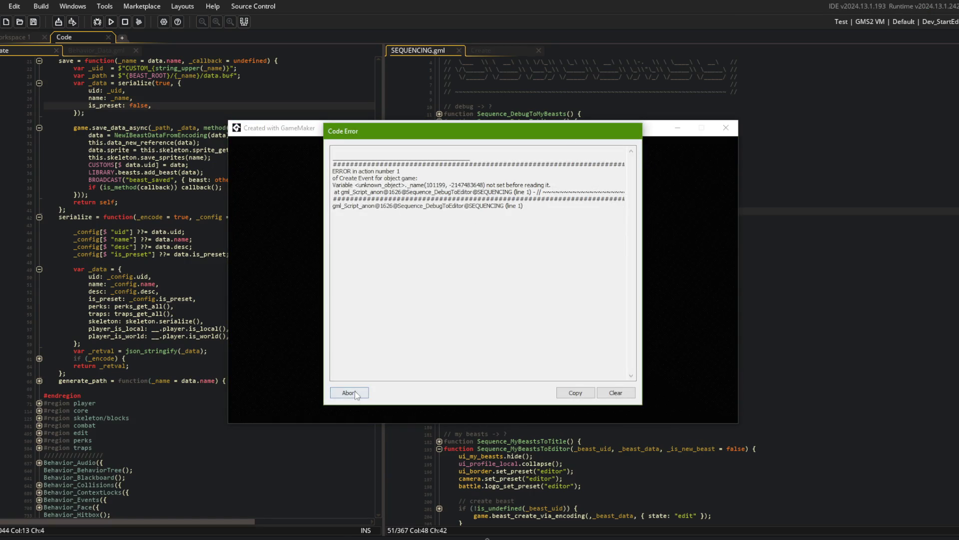
click(350, 391)
Step: Rename `var name` to `var _name` on line 49 of SEQUENCING.gml
click(601, 204)
key(Right)
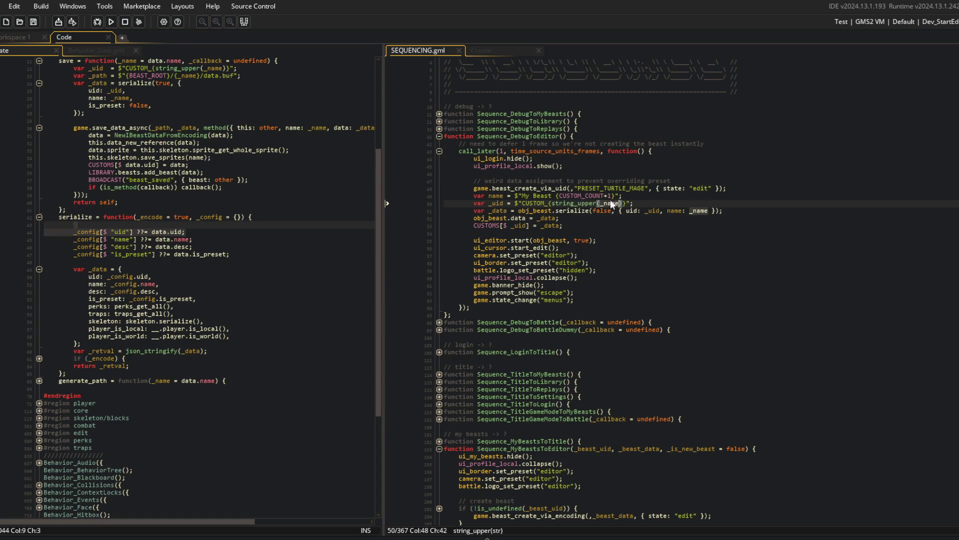
click(489, 195)
text(_)
click(667, 198)
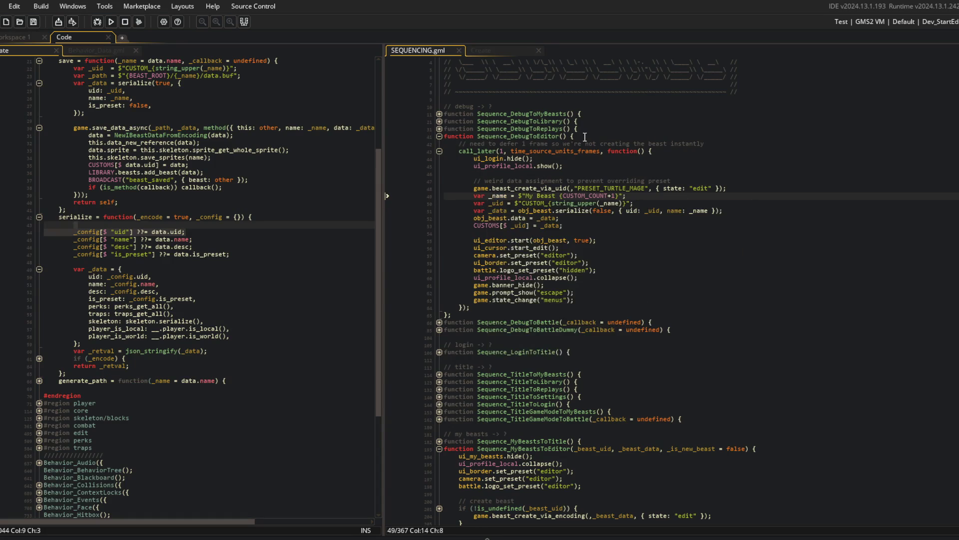
click(255, 231)
Step: Inspect is_preset in serialize and search the whole project for is_preset
scroll(254, 230, up, 1)
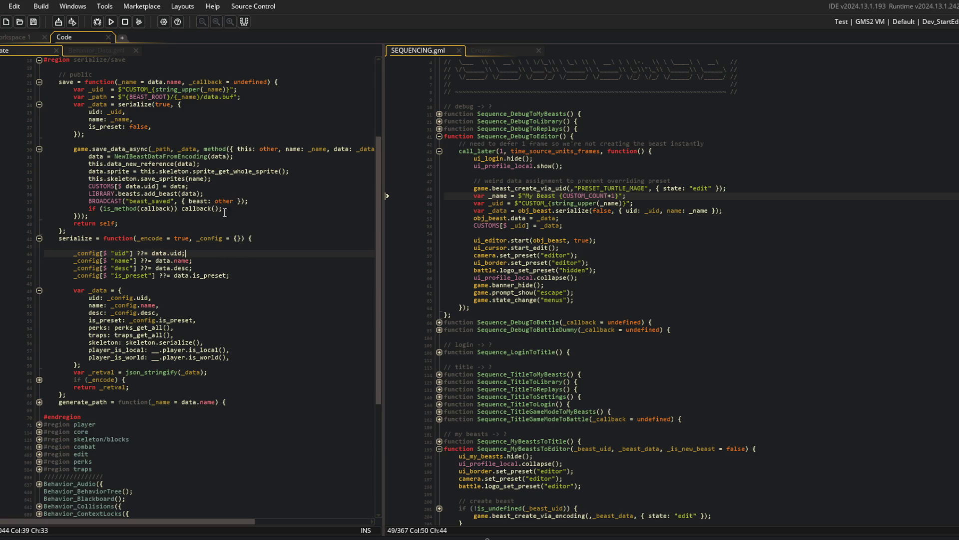
double_click(130, 275)
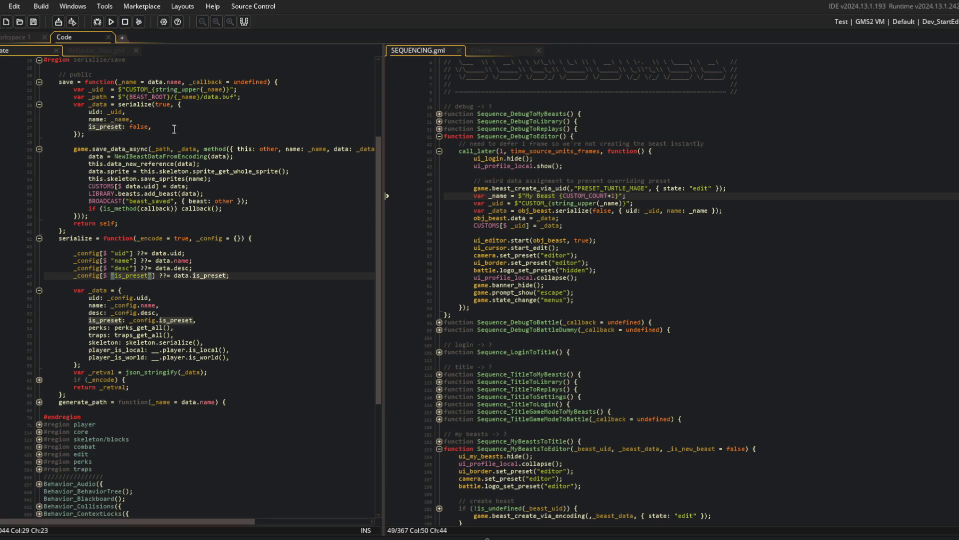
click(89, 105)
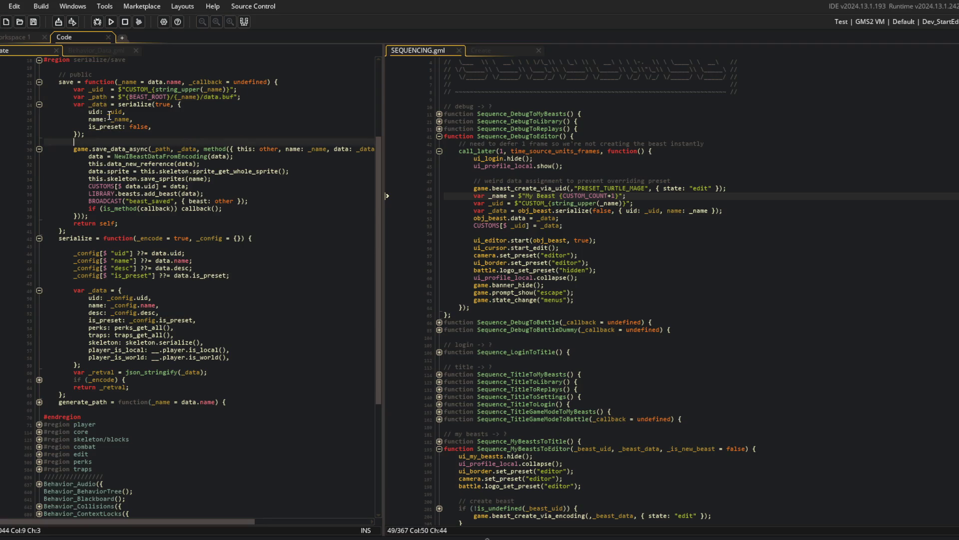
drag(99, 107, 144, 142)
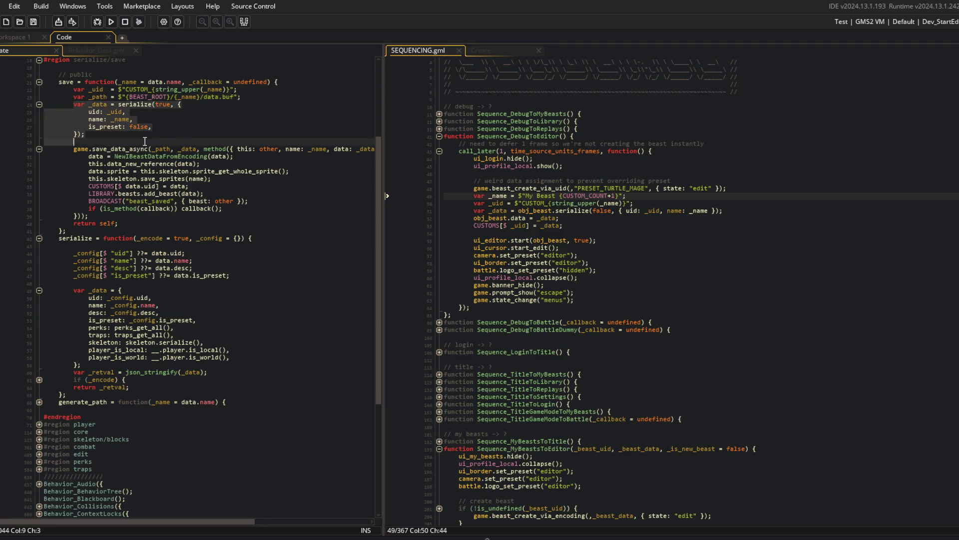
click(205, 116)
click(165, 126)
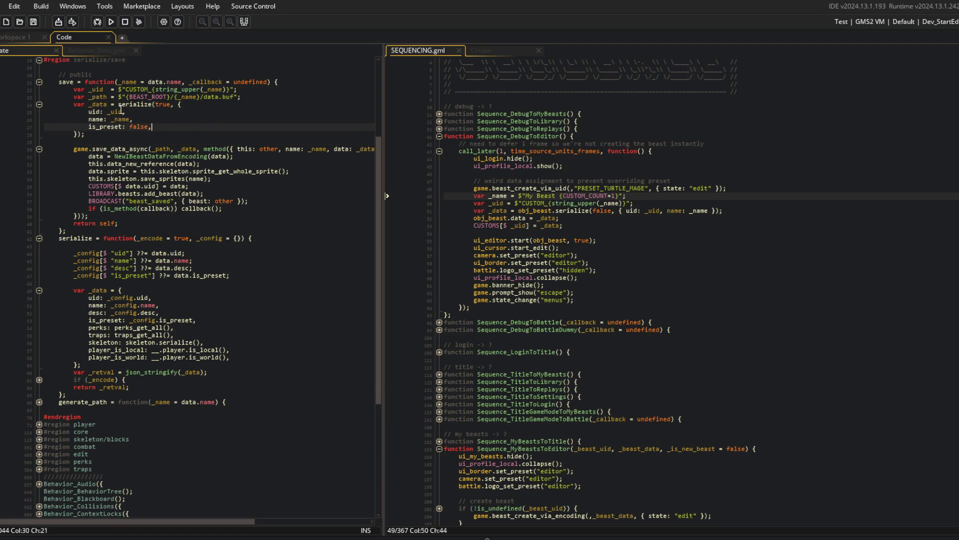
double_click(101, 128)
key(ctrl+shift+f)
click(249, 130)
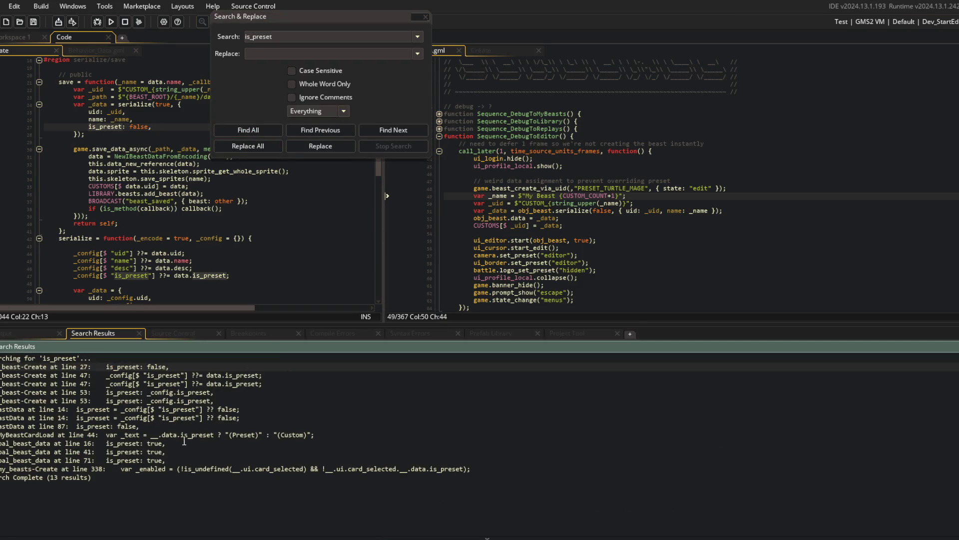
Step: Open ui_my_beasts' Create code at line 338 from the search results and highlight _enabled
double_click(175, 469)
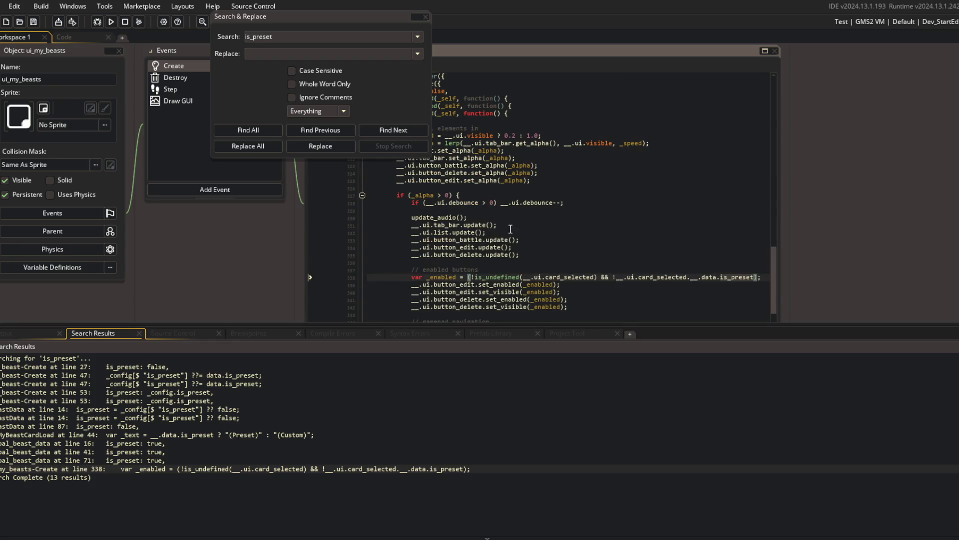
click(426, 17)
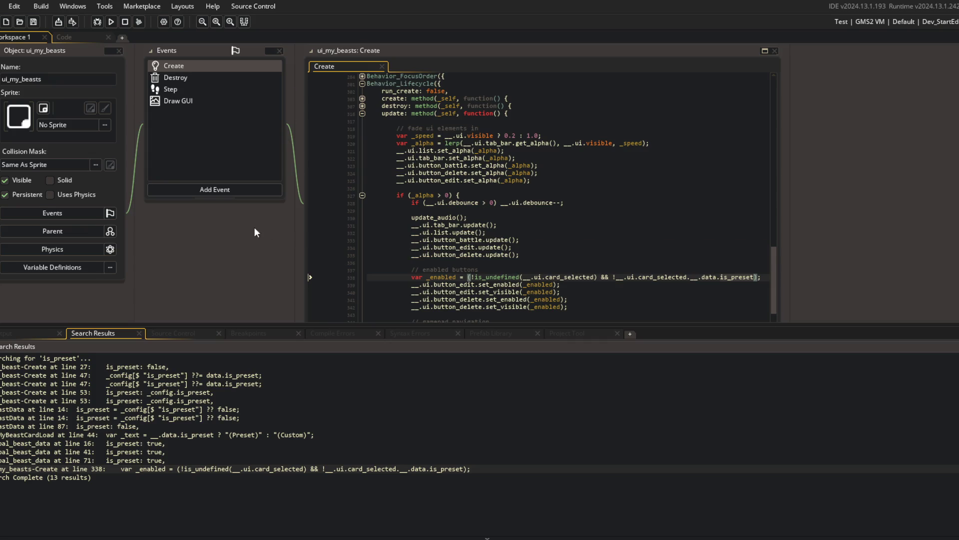
scroll(254, 230, down, 3)
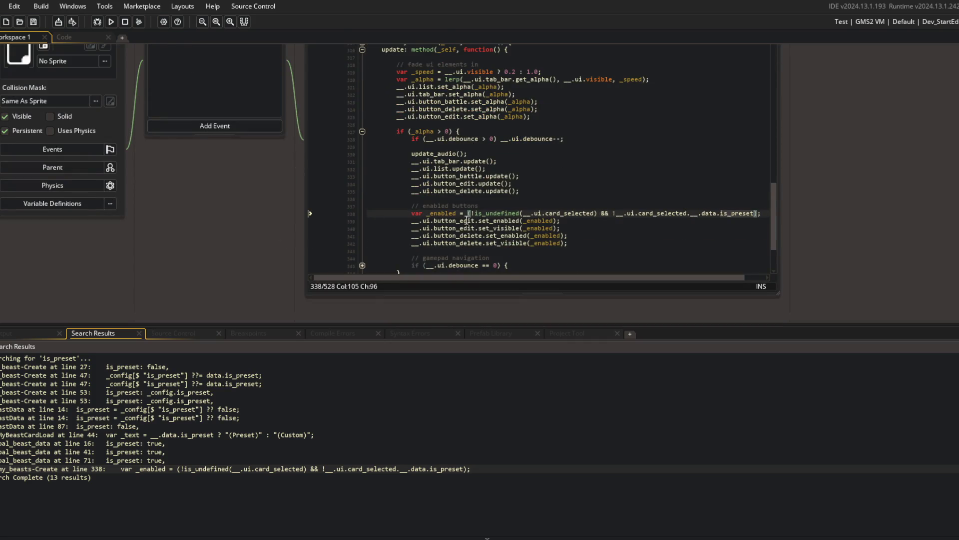
click(482, 236)
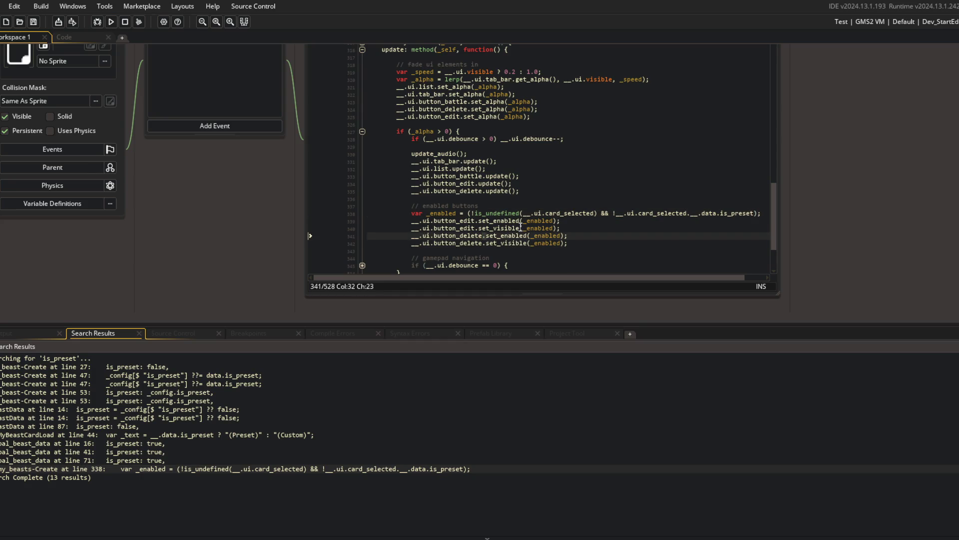
double_click(538, 236)
Step: Replace _enabled with true for the edit button on lines 339 and 340
click(552, 227)
click(550, 221)
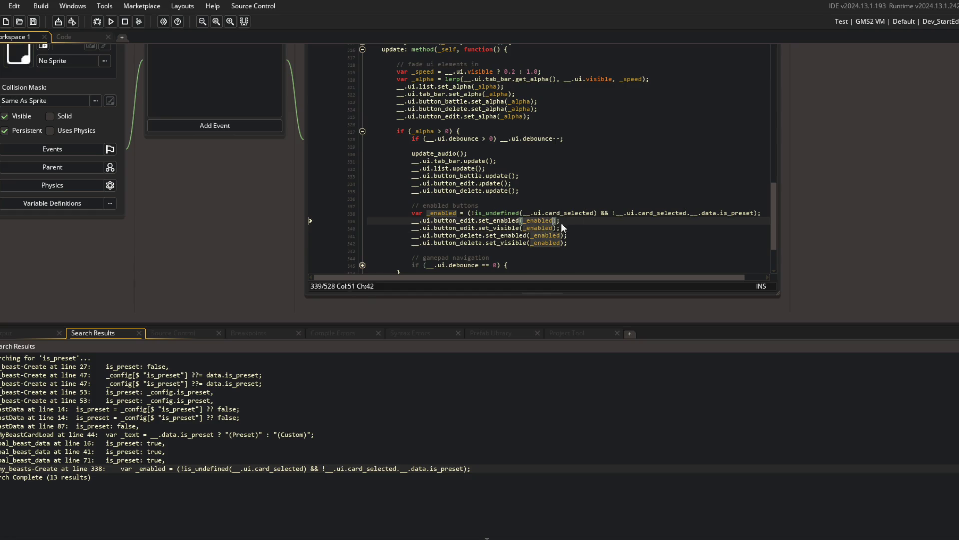
key(ctrl+BackSpace)
text(true)
key(Down)
key(ctrl+BackSpace)
text(true)
click(583, 192)
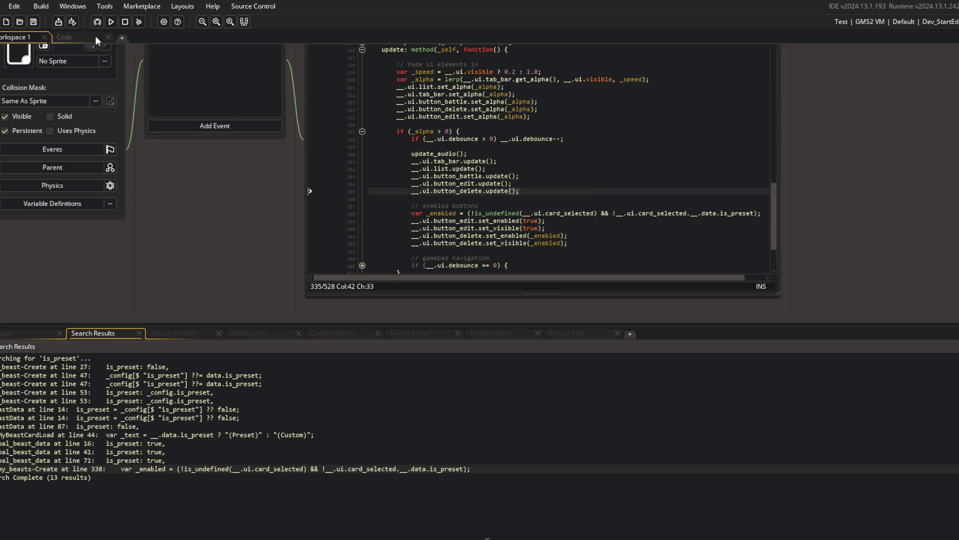
Step: Replace _enabled with true in the delete button's visibility call on line 342
click(540, 238)
double_click(540, 244)
text(tru)
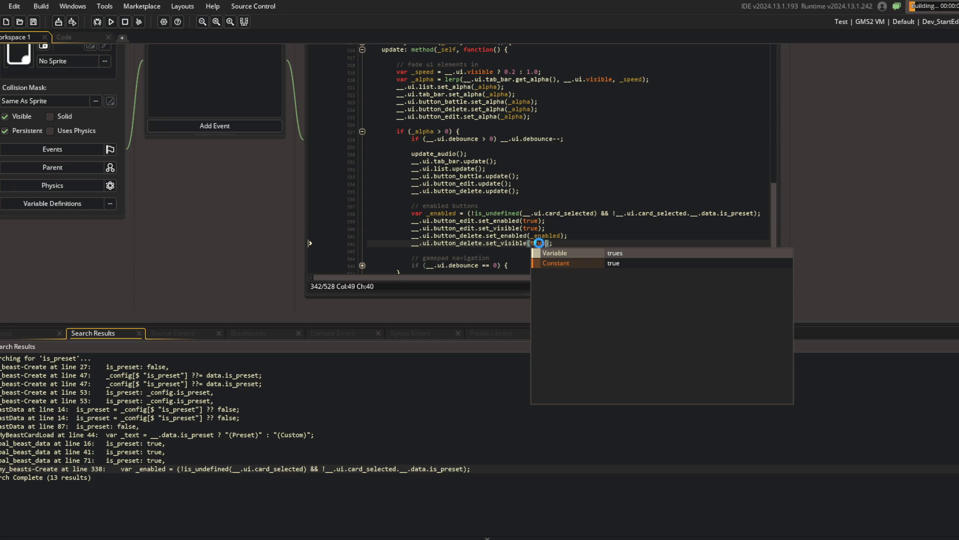
click(589, 149)
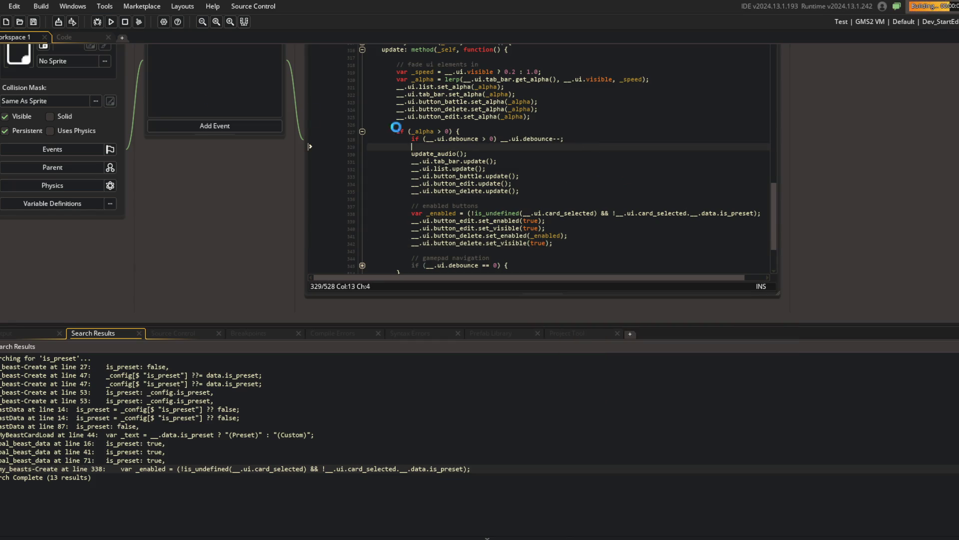
click(94, 38)
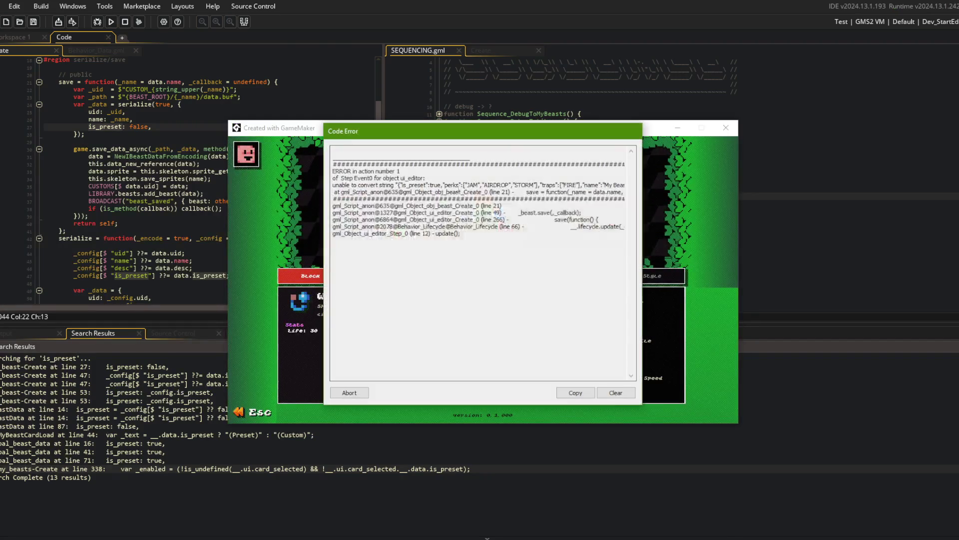
Step: Abort the test run that crashed on the save string-conversion error
click(348, 393)
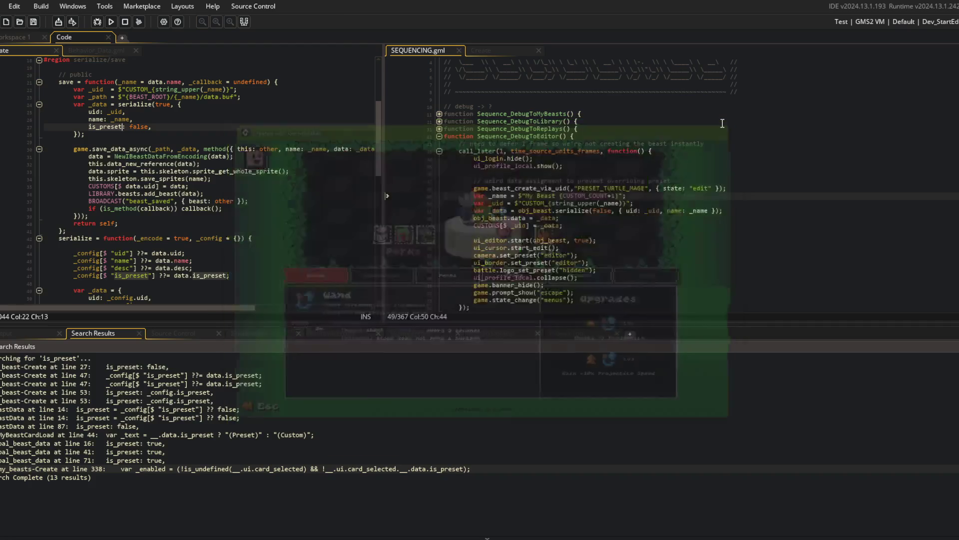
click(585, 195)
Step: Hide the search results with F12 and unfold the if (_encode) block in serialize
click(214, 193)
click(115, 186)
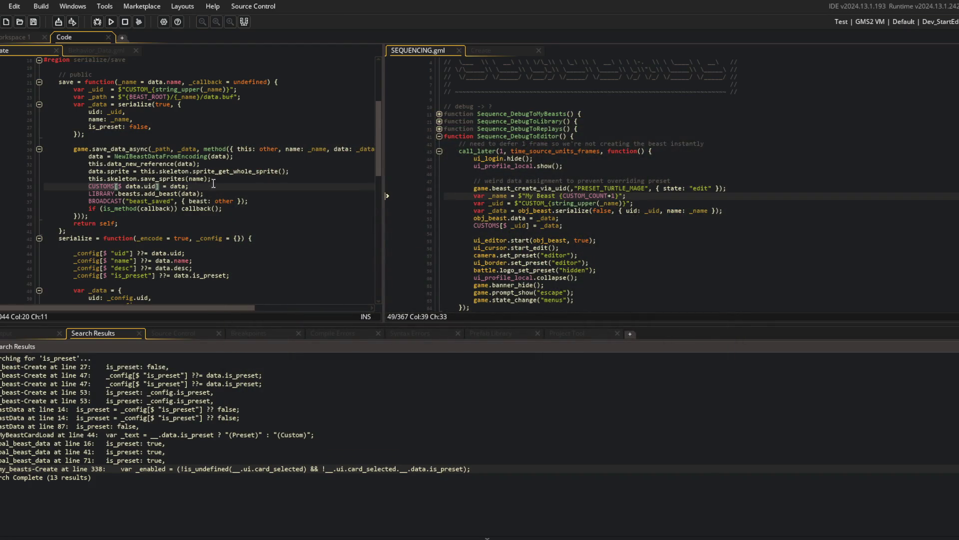
key(F12)
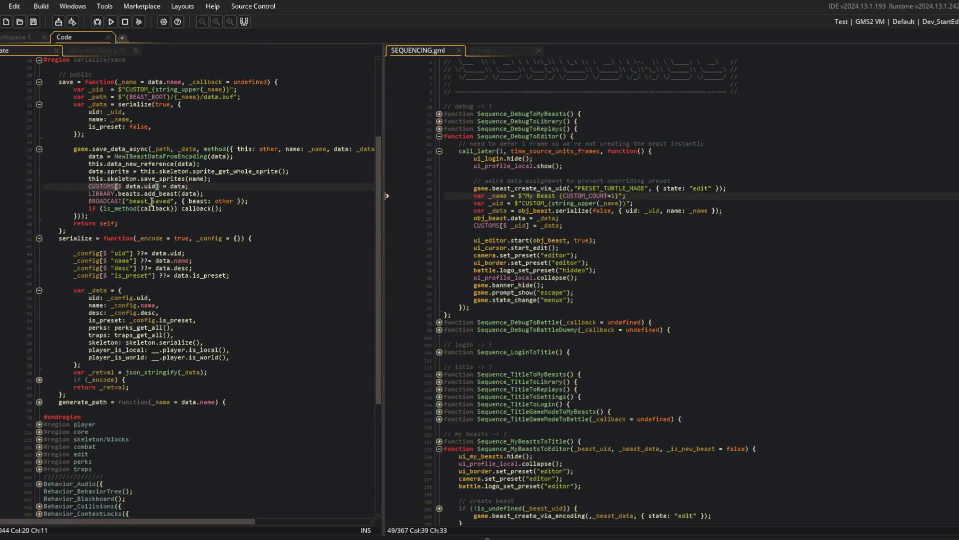
scroll(149, 203, up, 2)
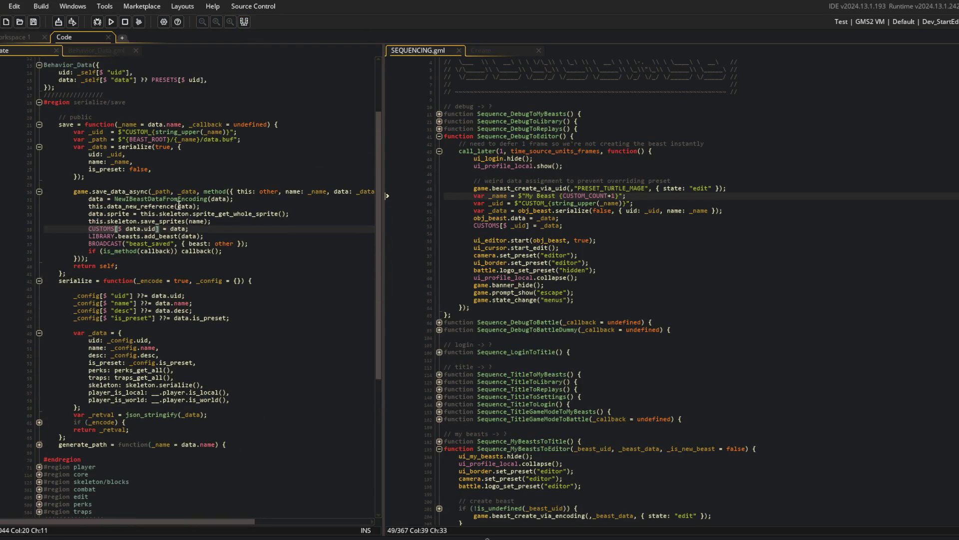
double_click(149, 281)
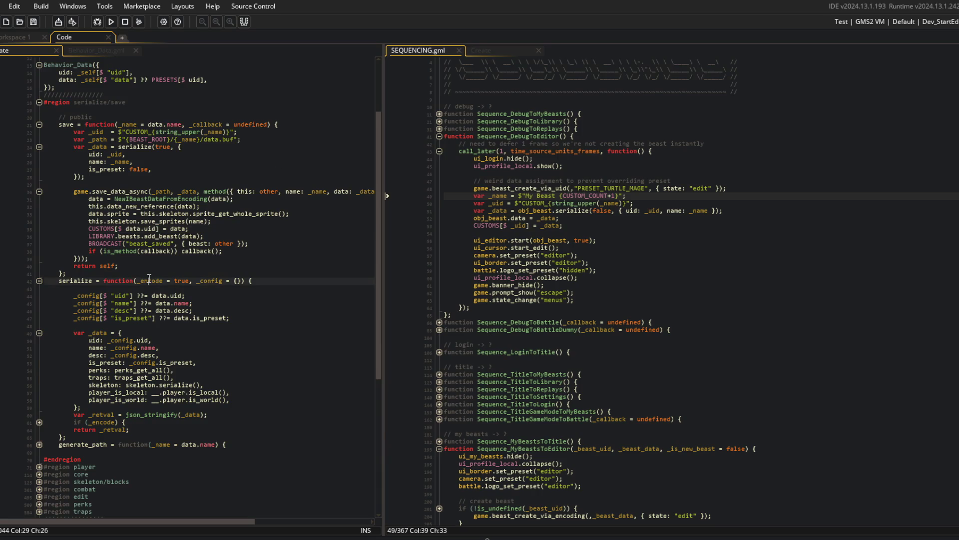
click(39, 422)
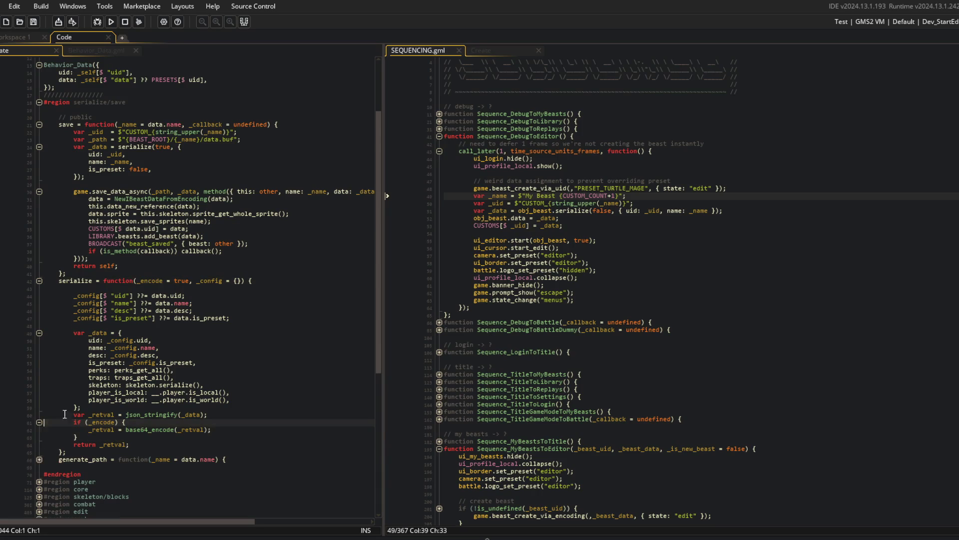
click(101, 422)
double_click(102, 423)
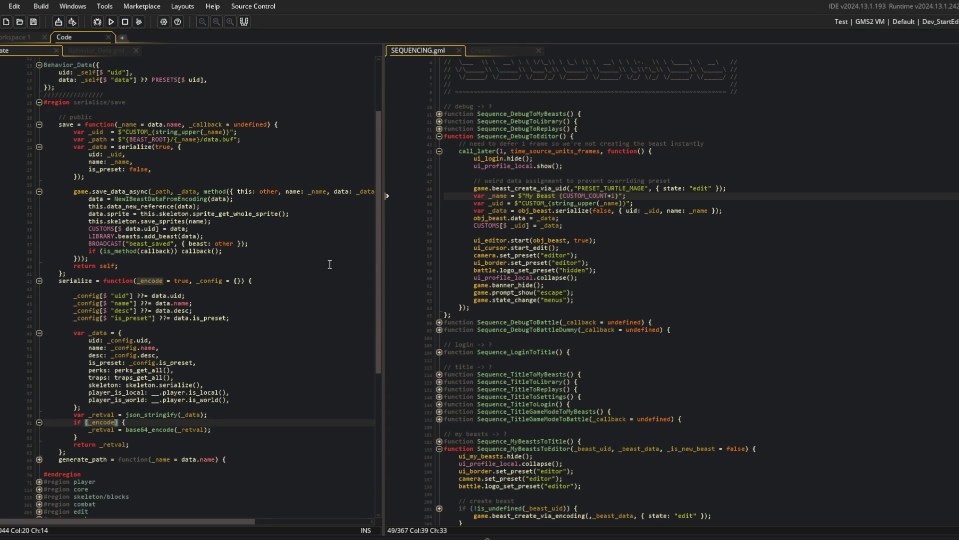
double_click(159, 281)
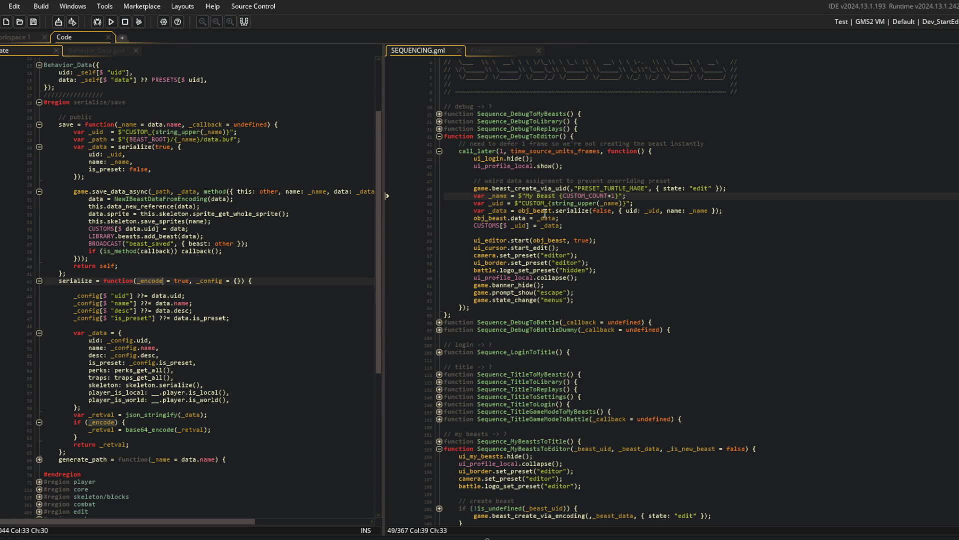
Step: Add `_data = json_parse(_data);` below the beast's serialize call
click(733, 211)
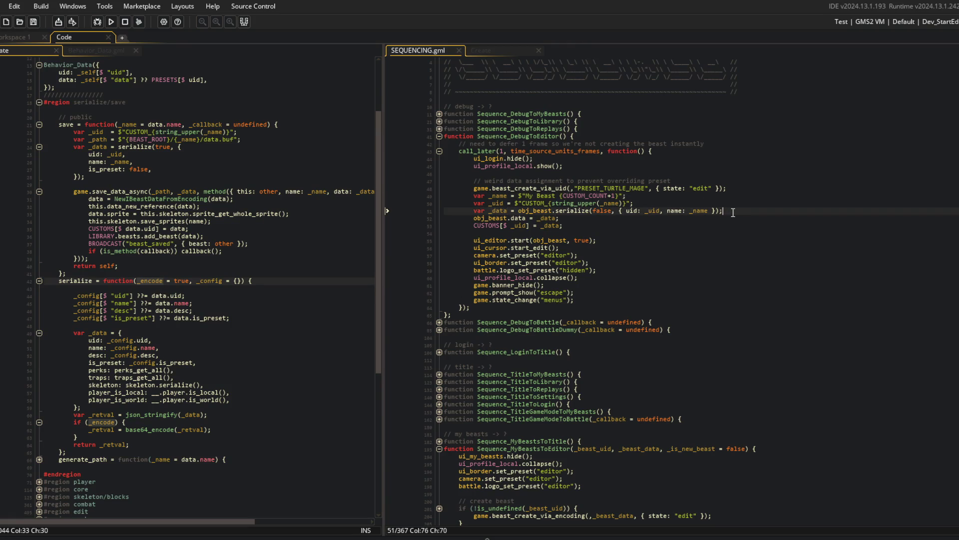
key(Return)
text(_data = js)
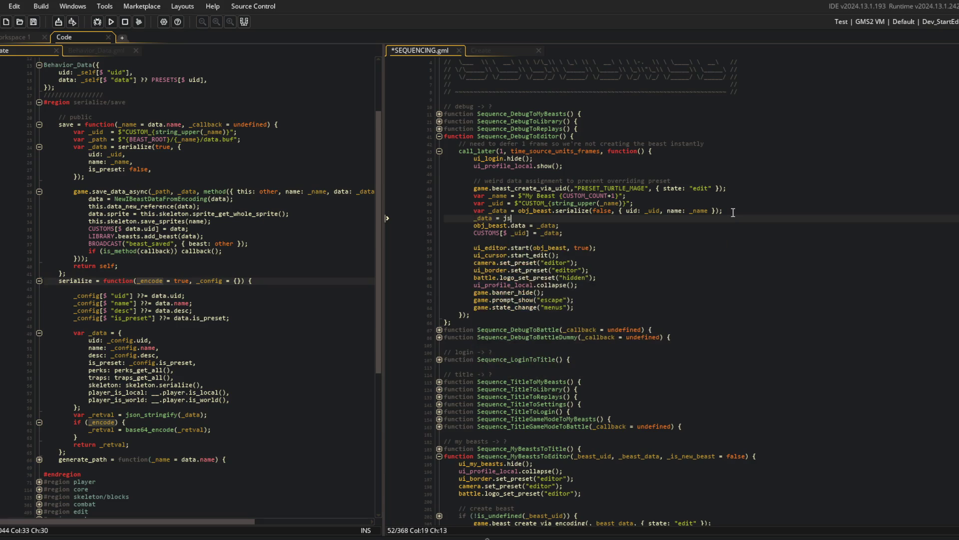
text(on_parse(_data);)
Step: Save and run the game, back out to the title, reopen Beasts, then return to the code editor
key(F5)
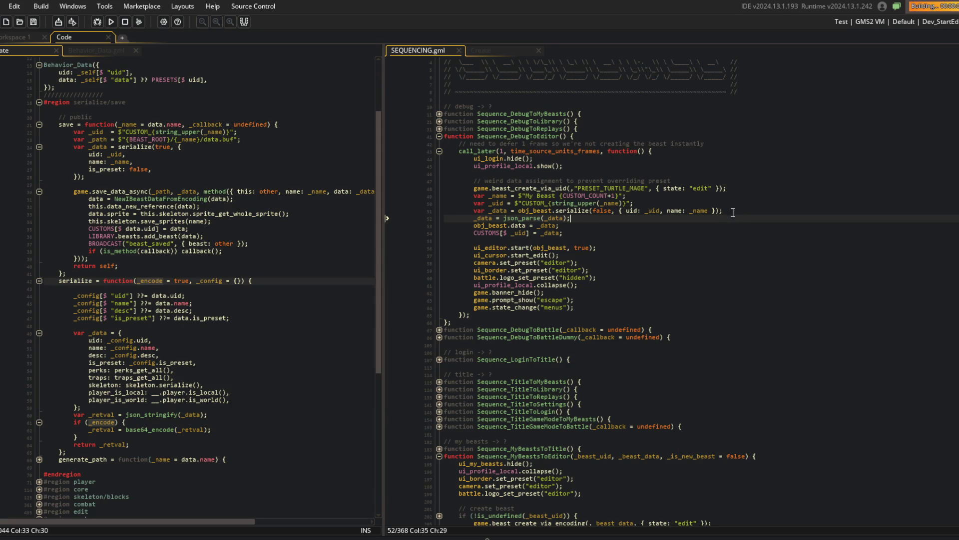
key(Escape)
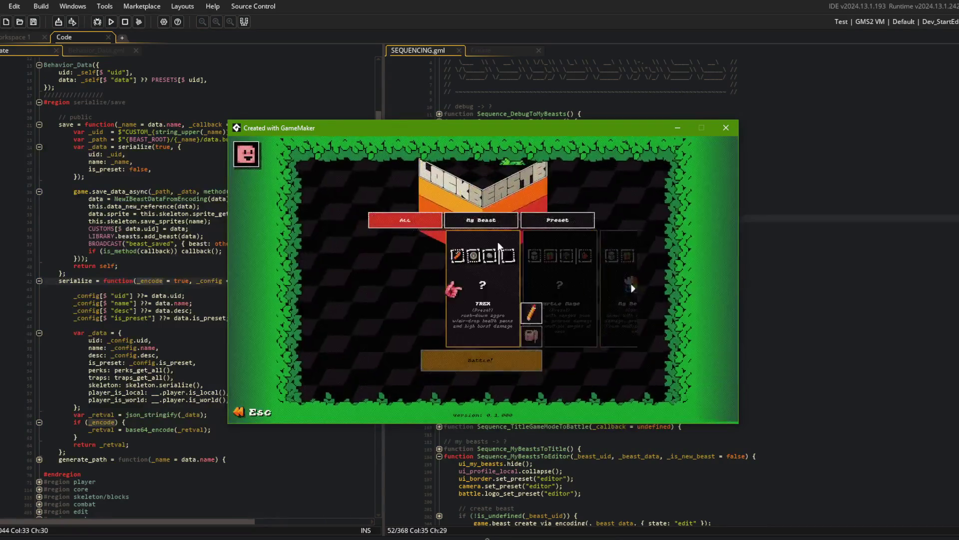
key(Escape)
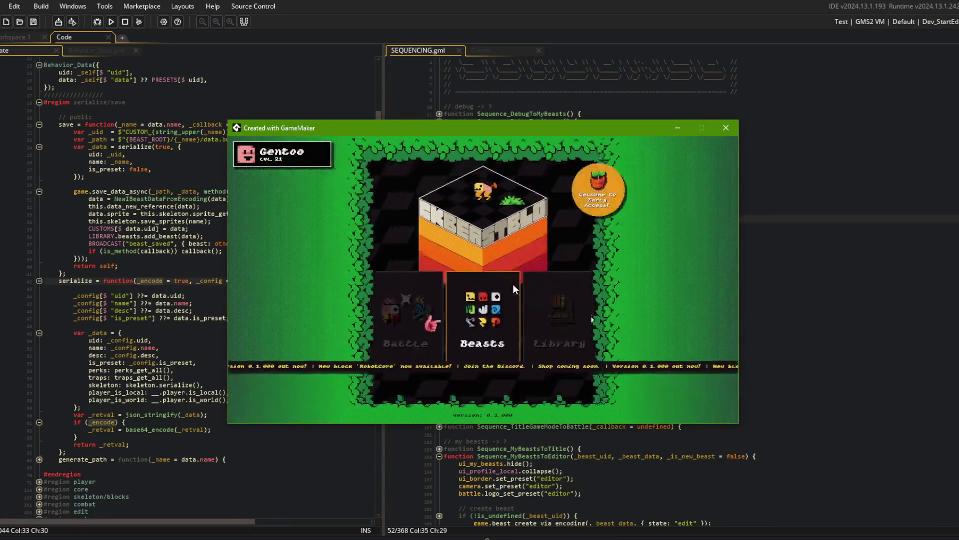
click(453, 299)
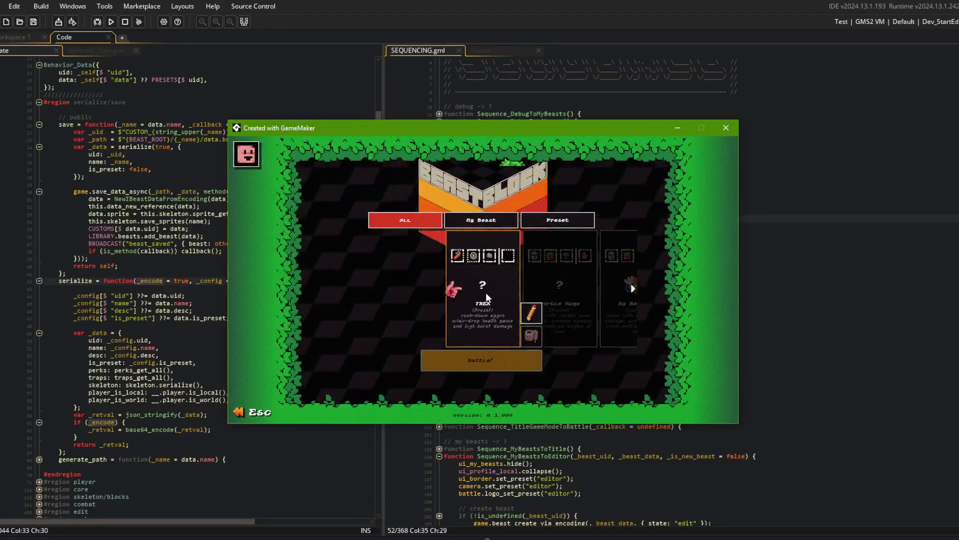
click(92, 87)
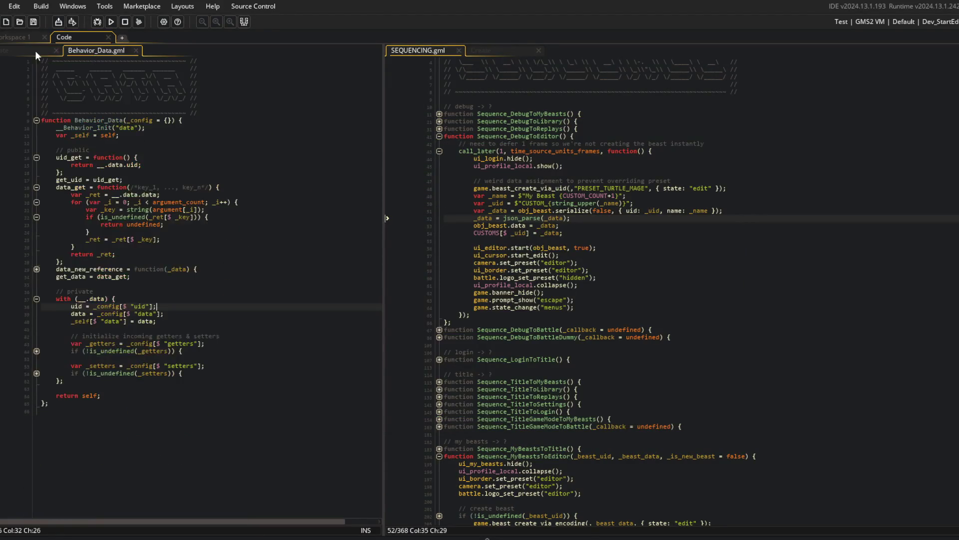
Step: Open the ui_my_beasts workspace and go to the button-enabling lines in its Create code
click(80, 52)
click(26, 50)
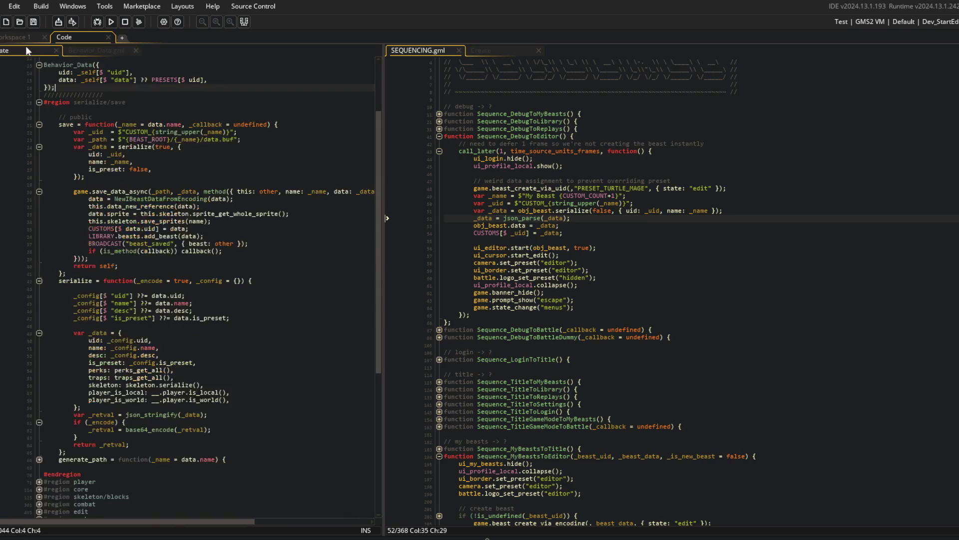
click(17, 37)
click(438, 289)
click(560, 363)
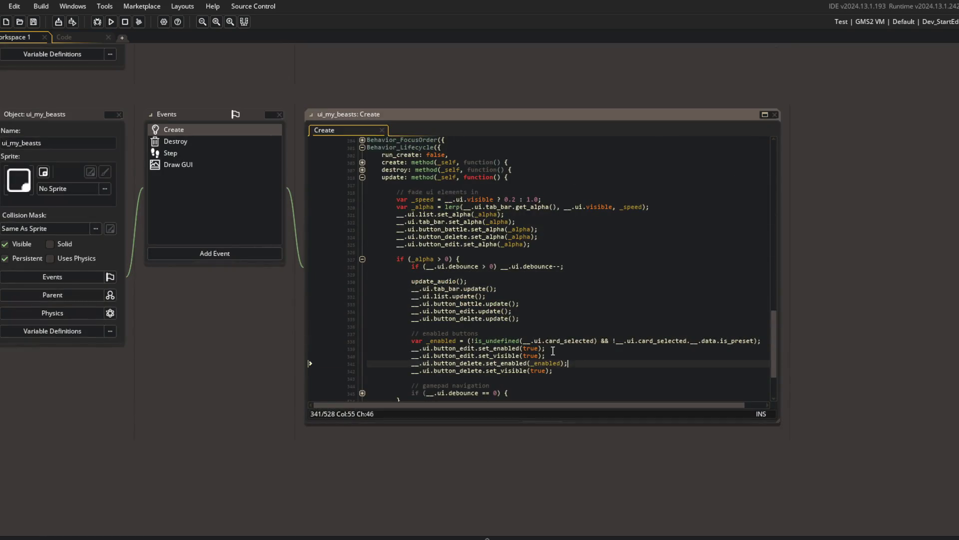
scroll(552, 350, down, 1)
Step: Replace true with _enabled in the edit button's set_enabled and set_visible calls
key(ctrl+shift+Left)
key(ctrl+c)
key(Up)
key(Up)
key(Left)
key(Left)
key(ctrl+shift+Left)
key(ctrl+v)
click(552, 350)
text(_enabled)
Step: Drop the preset check from _enabled and add var _is_preset = !__.ui.card_selected.__.data.is_preset; above it, then save
key(Down)
key(Down)
key(Up)
key(Up)
key(Up)
key(End)
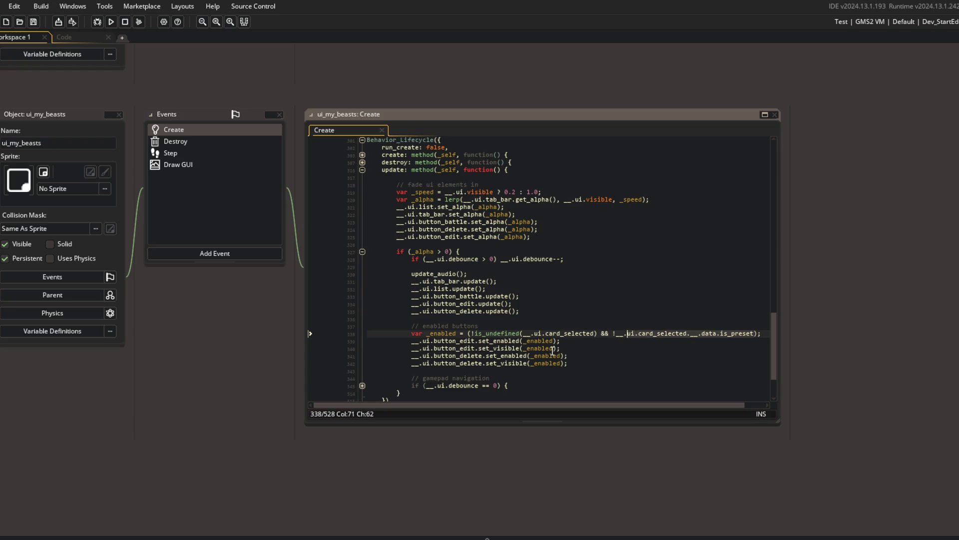
key(ctrl+Delete)
key(ctrl+Delete)
key(ctrl+Delete)
key(BackSpace)
key(BackSpace)
key(BackSpace)
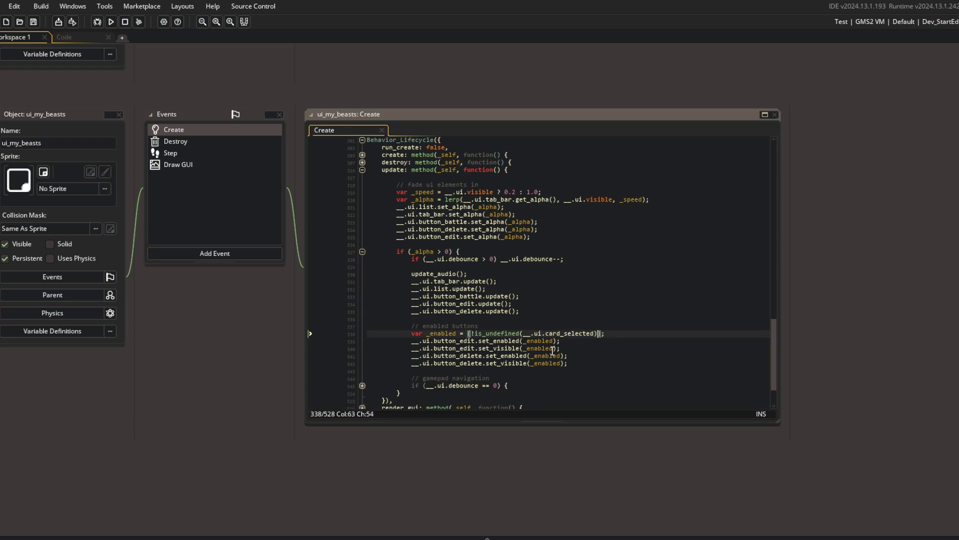
key(Right)
key(Right)
key(Delete)
key(Home)
key(Return)
key(Up)
text(var _is_preset = !__.ui.card_selected.__.data.is_preset;)
key(ctrl+s)
Step: Remove the negation from _is_preset and append && !_is_preset to the delete button's set_enabled
key(Home)
key(Delete)
key(ctrl+s)
key(Down)
key(Down)
key(Down)
key(End)
text(& !_is_preset))
Step: Save and run the game to test, then return to the split code view
key(F5)
click(607, 302)
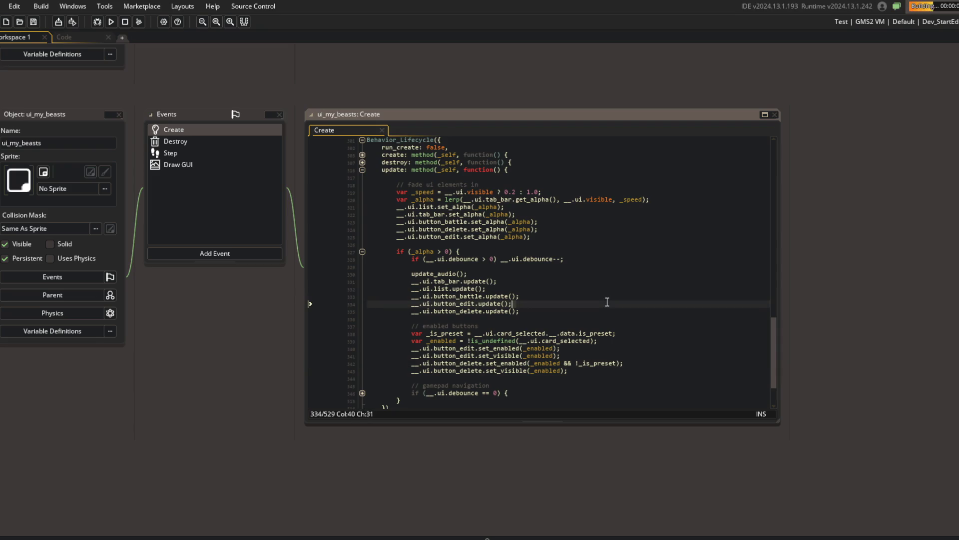
click(67, 41)
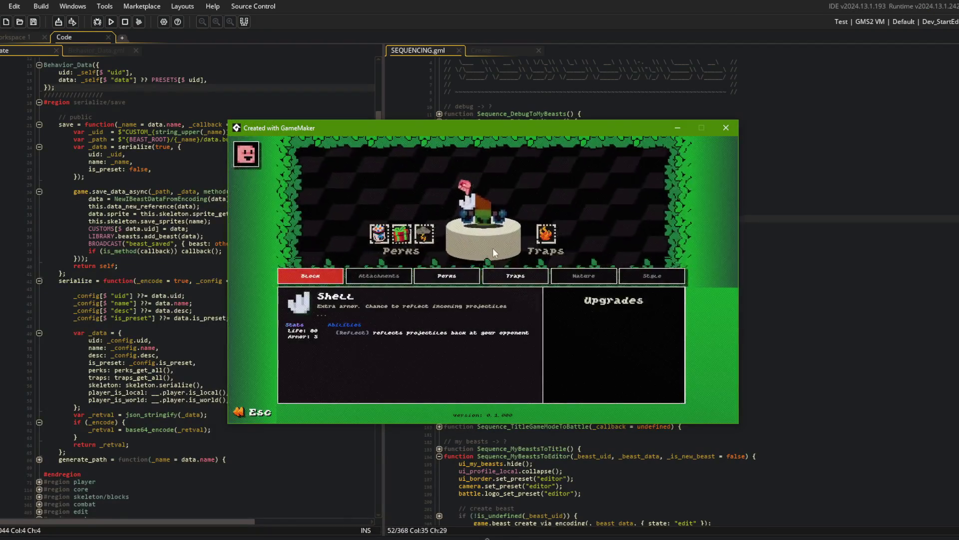
Step: Leave the beast editor in the game, read the crash message, and close the crash report
key(Escape)
mouse_move(580, 192)
mouse_down()
mouse_move(632, 194)
mouse_move(461, 198)
mouse_up()
click(349, 392)
Step: Jump to line 338 of the ui_my_beasts Create code and show the runtime output log
scroll(242, 202, up, 4)
click(242, 202)
key(ctrl+g)
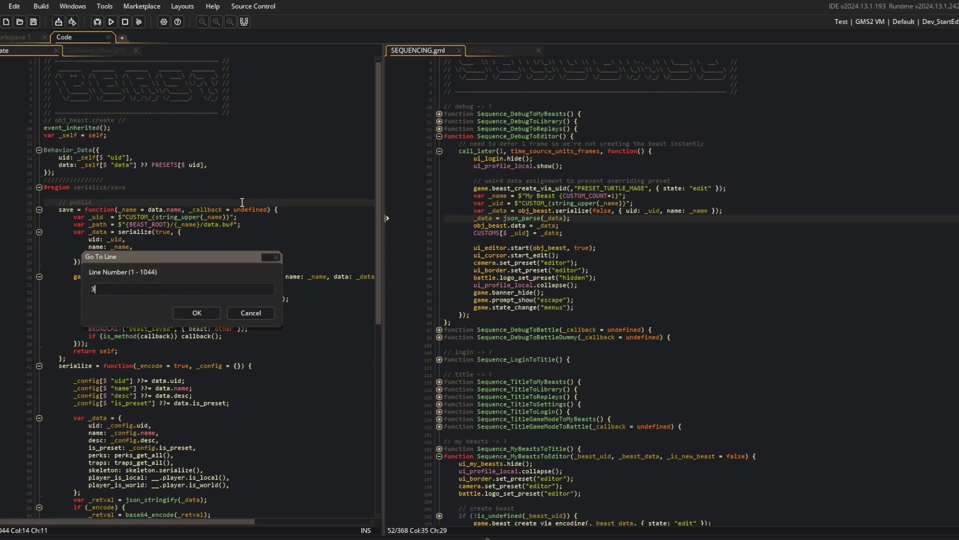
text(338)
key(Return)
scroll(240, 204, down, 3)
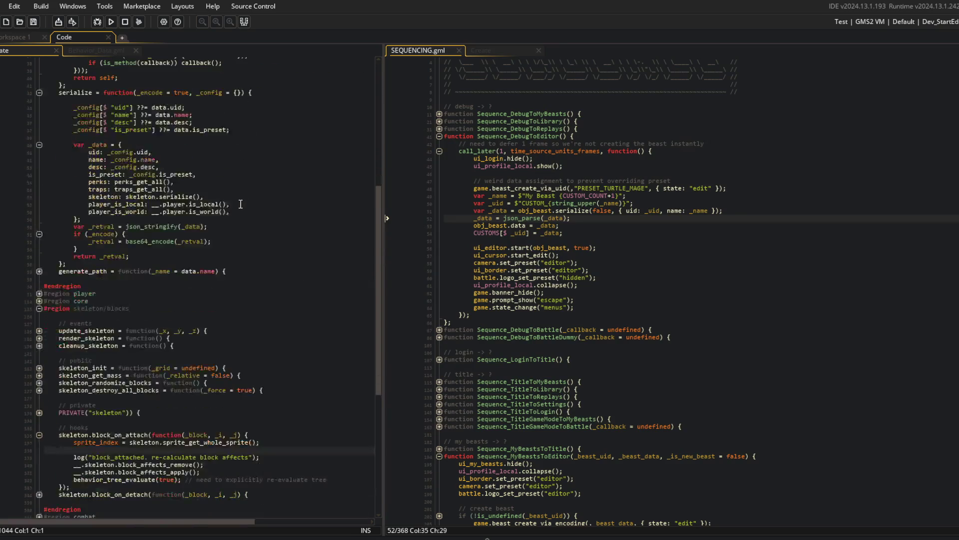
key(F5)
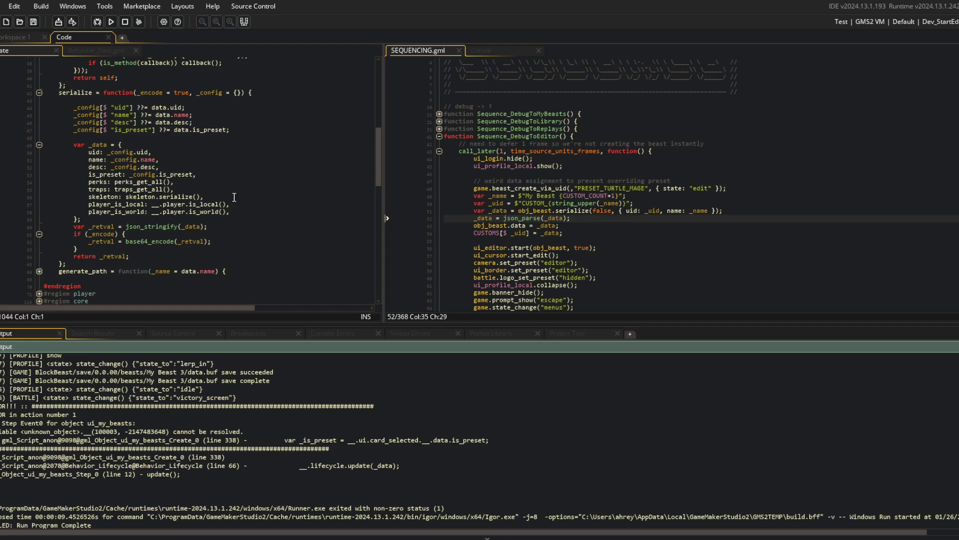
Step: In ui_my_beasts Create, move the _is_preset line below the _enabled line
click(15, 37)
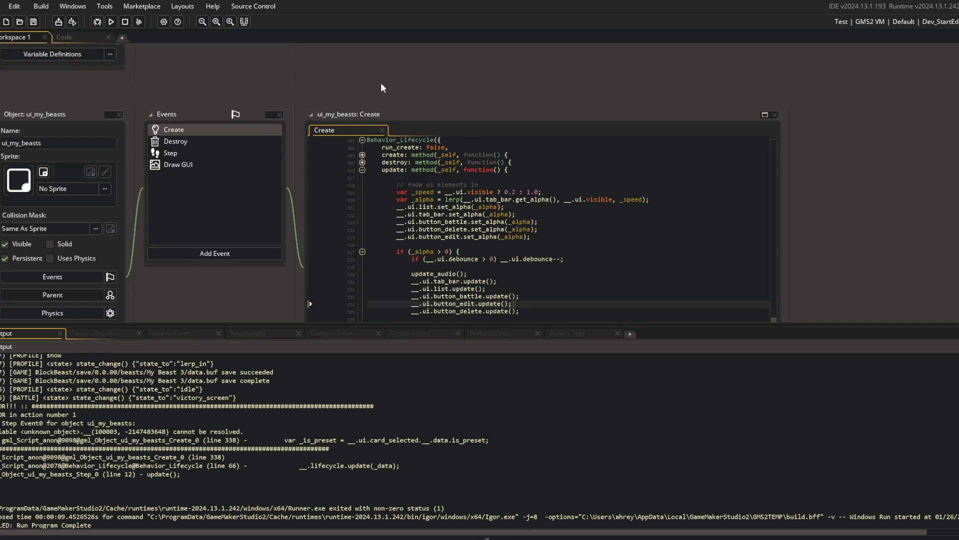
click(549, 234)
click(579, 239)
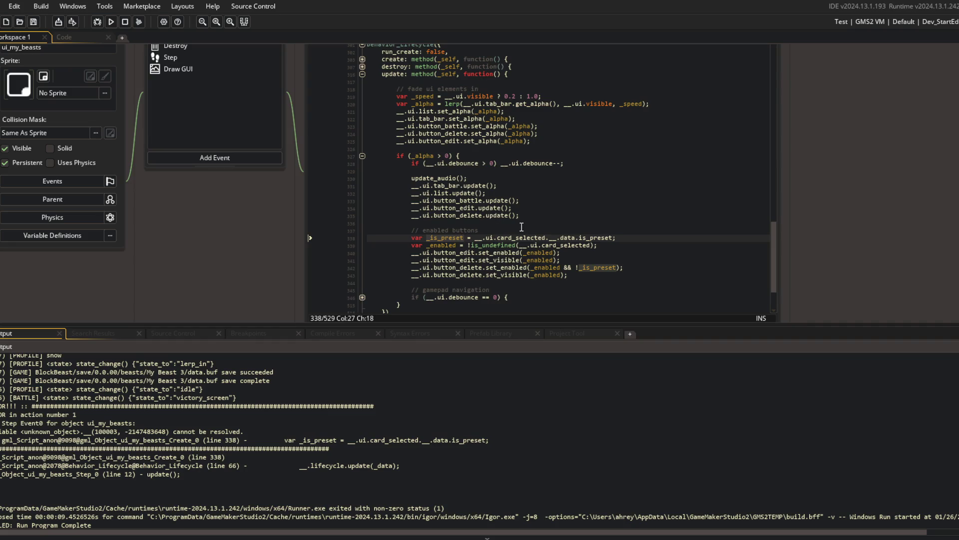
scroll(522, 227, up, 1)
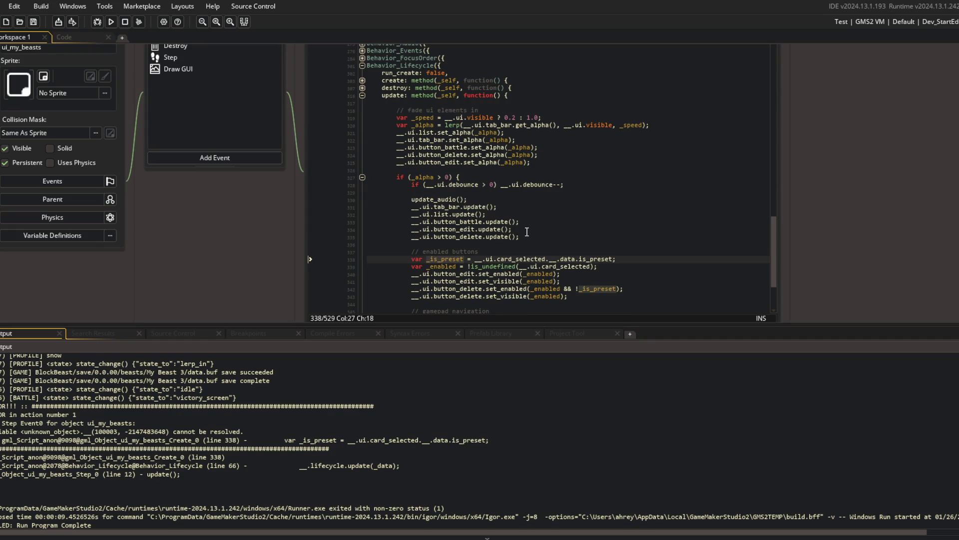
click(614, 264)
click(599, 269)
key(Up)
key(End)
key(shift+Home)
key(BackSpace)
key(BackSpace)
key(BackSpace)
key(Down)
key(End)
key(Return)
key(ctrl+v)
Step: Prefix the _is_preset expression with !is_undefined(__.ui.card_selected) && and keep _enabled above it
click(599, 268)
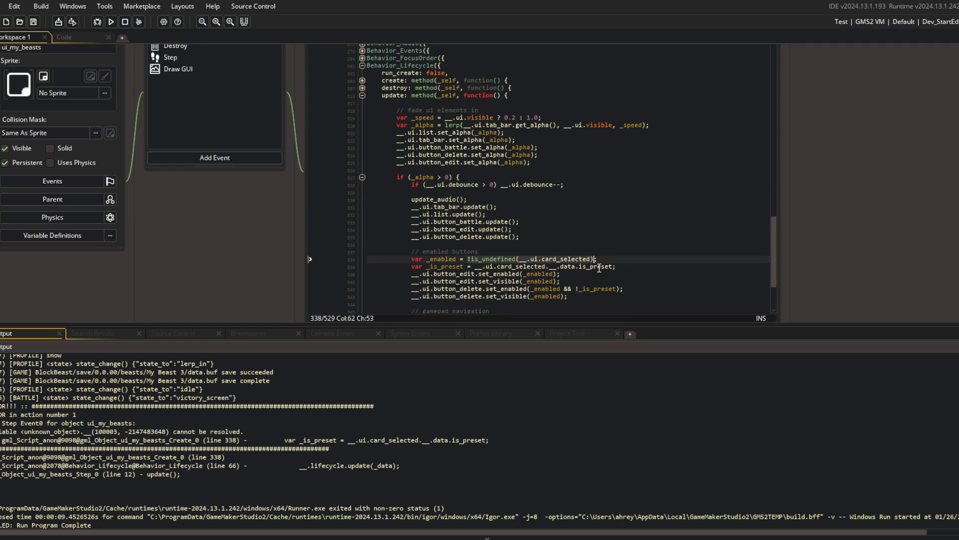
scroll(600, 268, down, 1)
key(Right)
key(Right)
text(!is_undefined(__.ui.card_selected) &&)
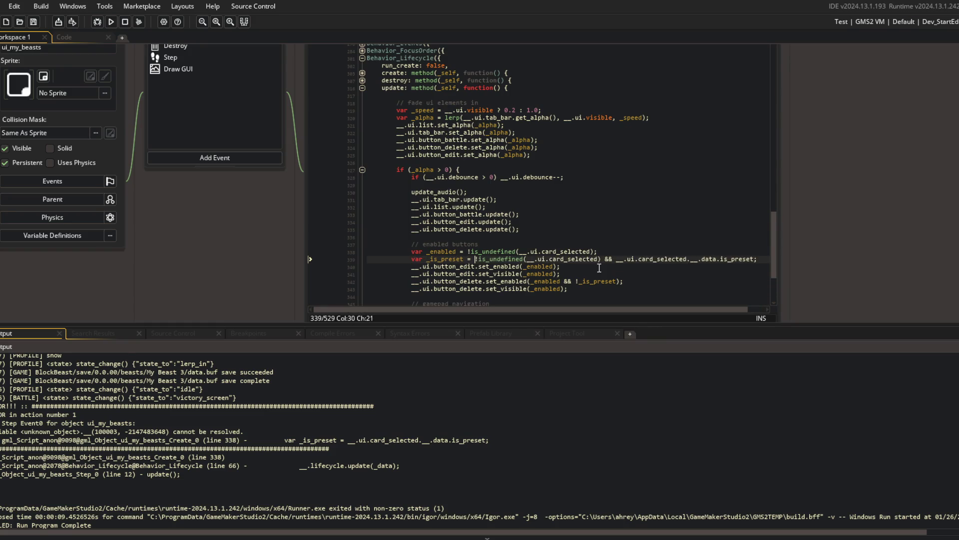
key(Up)
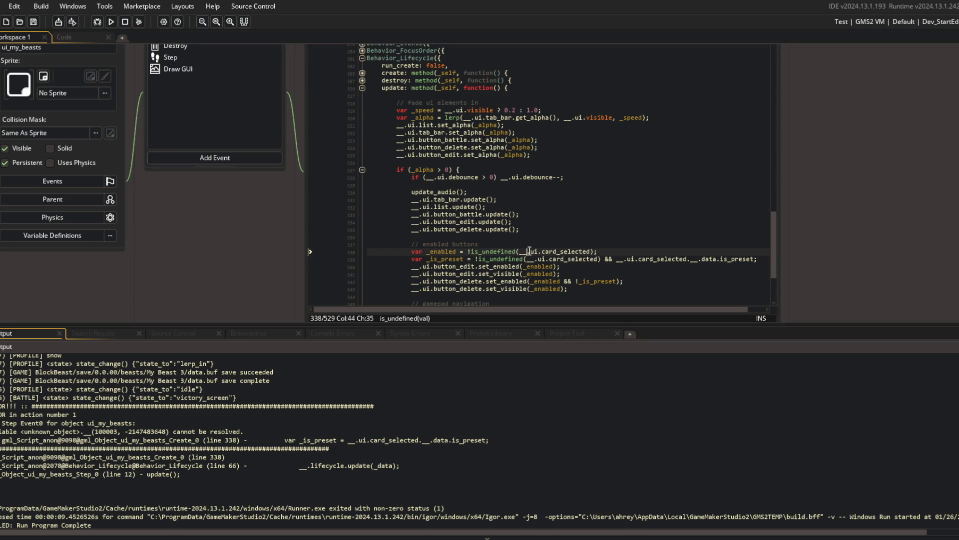
key(ctrl+x)
click(594, 275)
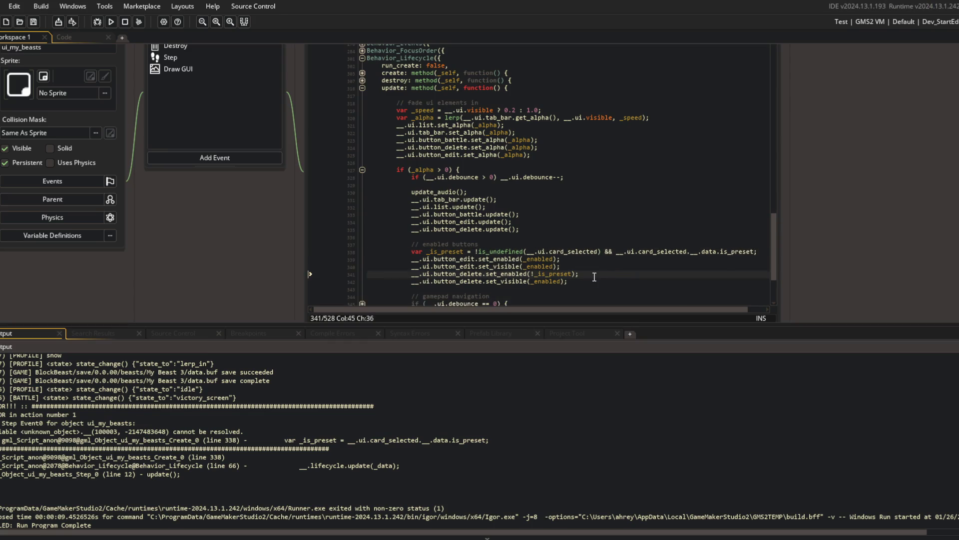
key(Up)
key(Up)
key(ctrl+v)
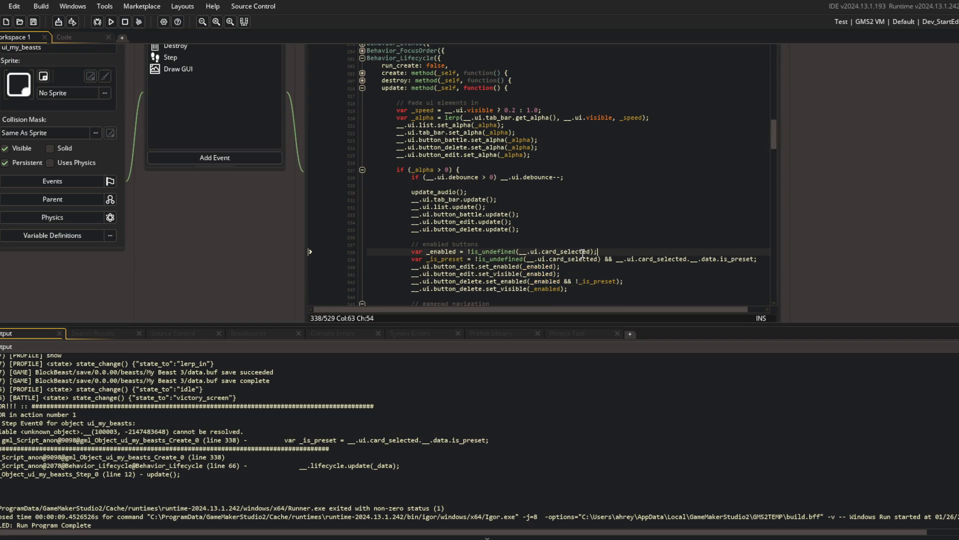
key(Down)
key(Right)
key(Right)
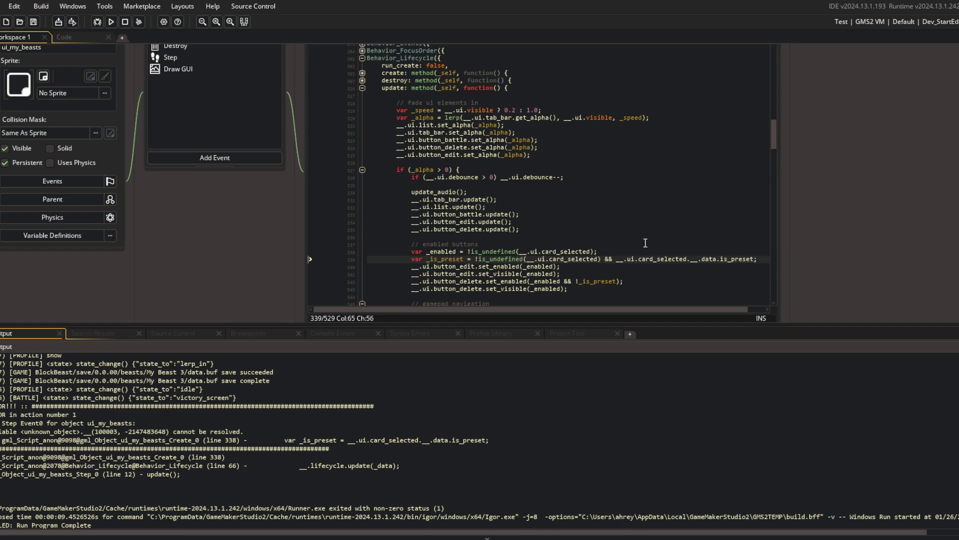
key(Up)
key(Home)
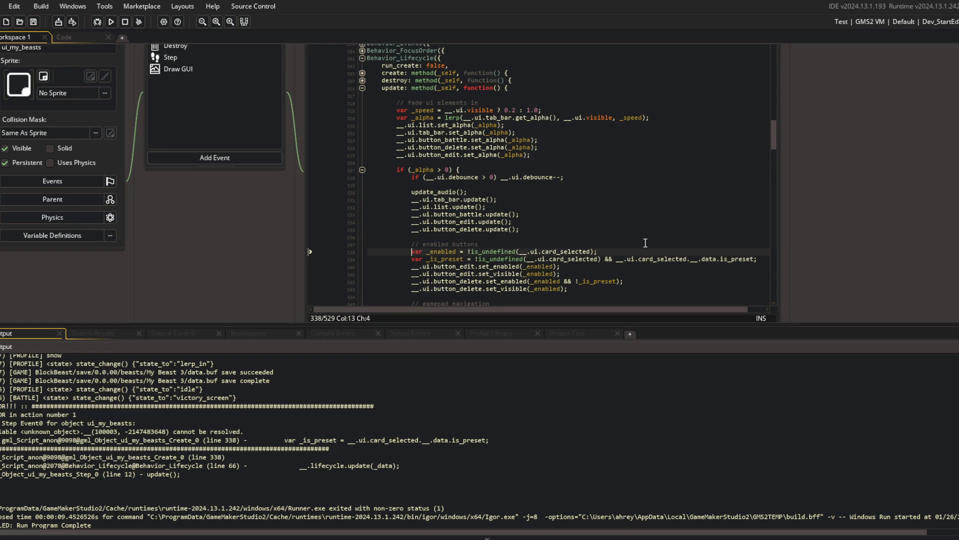
key(ctrl+x)
key(ctrl+z)
Step: Rename _enabled to _defined in its definition, the preset check, and the edit button line
key(ctrl+shift+Right)
text(_defined)
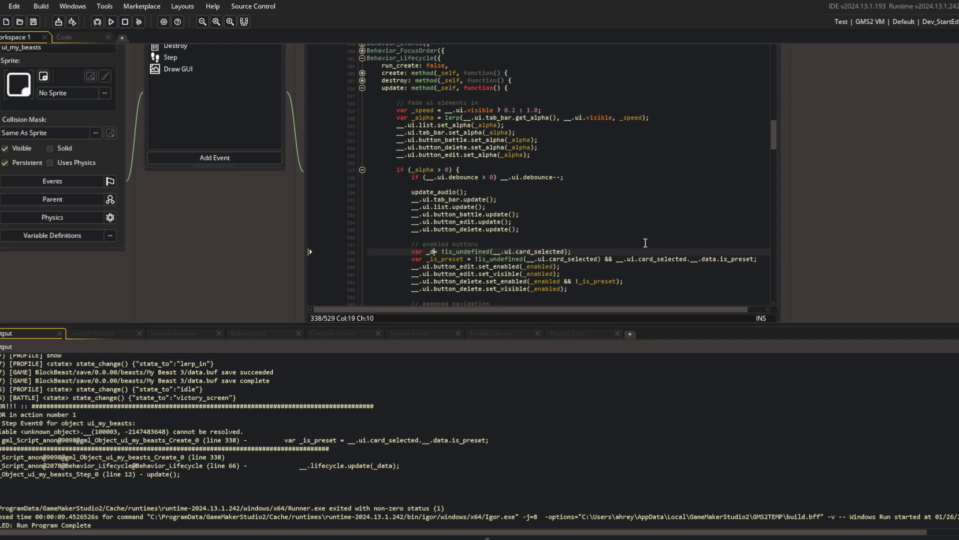
key(Down)
key(ctrl+Right)
key(ctrl+shift+Right)
key(ctrl+shift+Right)
text(_defined)
key(Down)
key(ctrl+Right)
key(ctrl+Right)
key(ctrl+shift+Right)
text(_defined)
key(End)
key(Down)
Step: Rename every _defined to _exists across the flag definition, preset line, and button lines
key(Down)
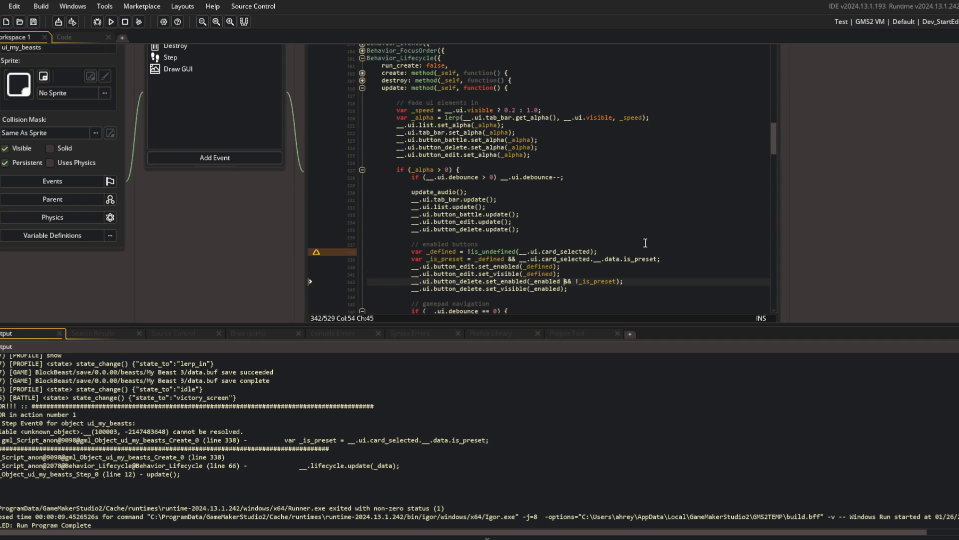
key(Down)
key(Up)
key(Up)
key(Up)
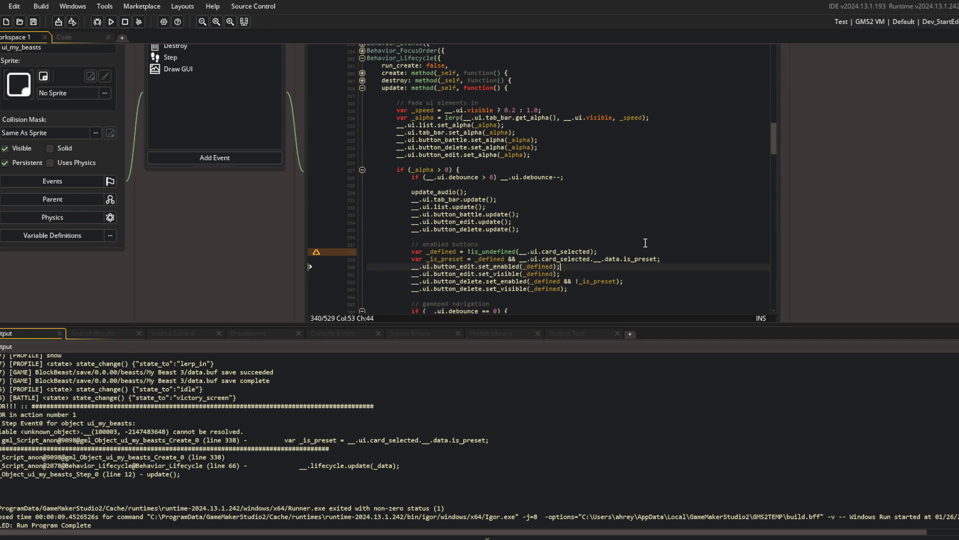
key(Home)
key(ctrl+Right)
key(ctrl+shift+Right)
text(_exists)
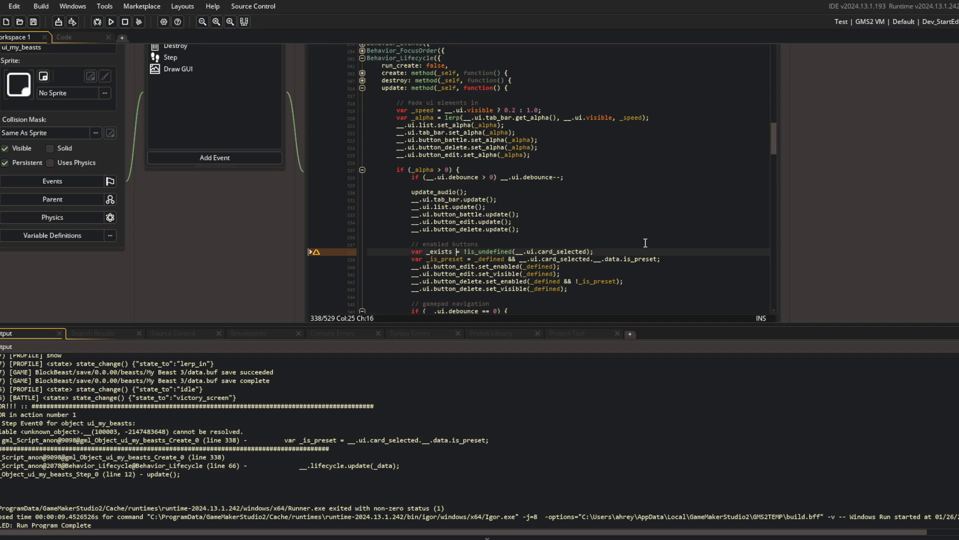
key(Down)
key(ctrl+Left)
key(ctrl+shift+Right)
text(_exists)
key(Down)
key(Down)
key(ctrl+Left)
key(ctrl+shift+Right)
text(_exists)
key(Down)
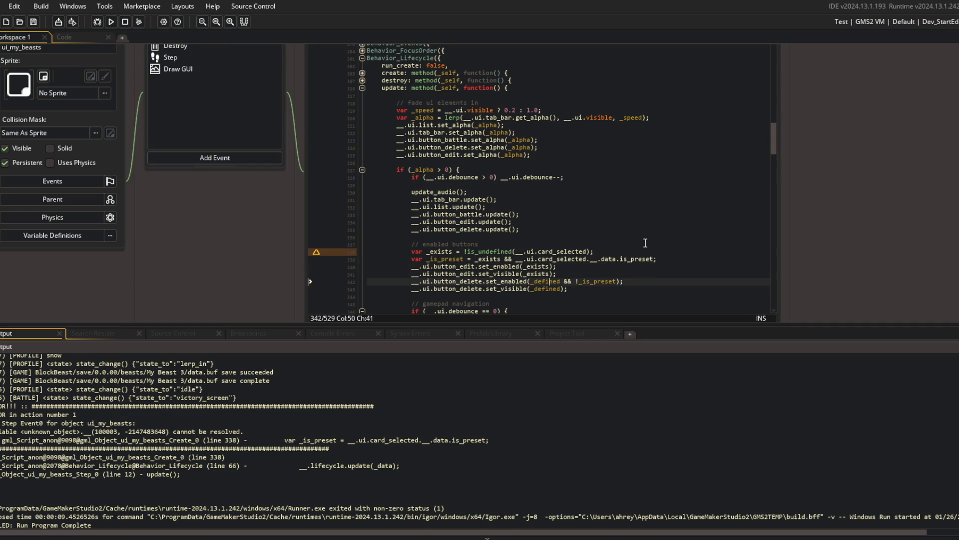
key(ctrl+shift+Right)
text(_exists)
Step: Save the Create code and rebuild and run the game
key(F5)
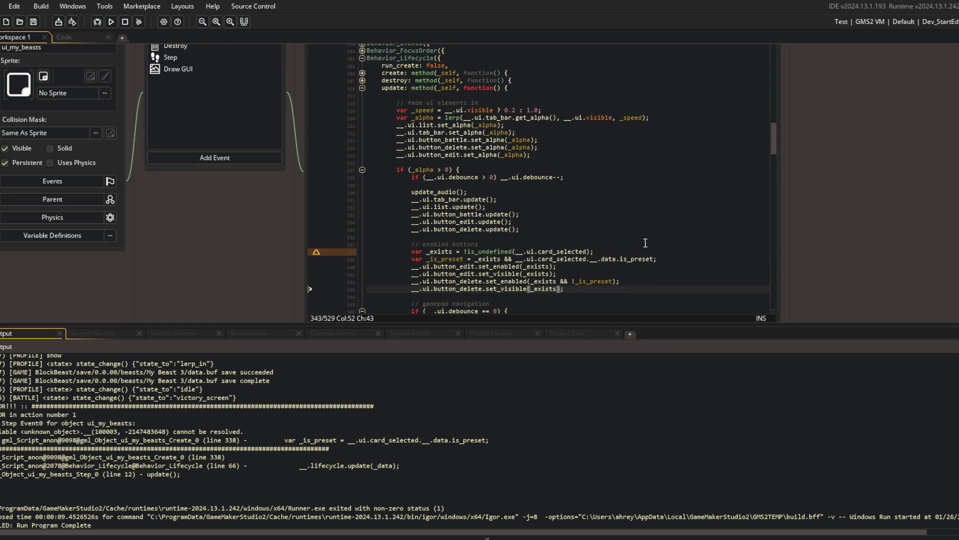
key(Down)
key(ctrl+Left)
click(567, 221)
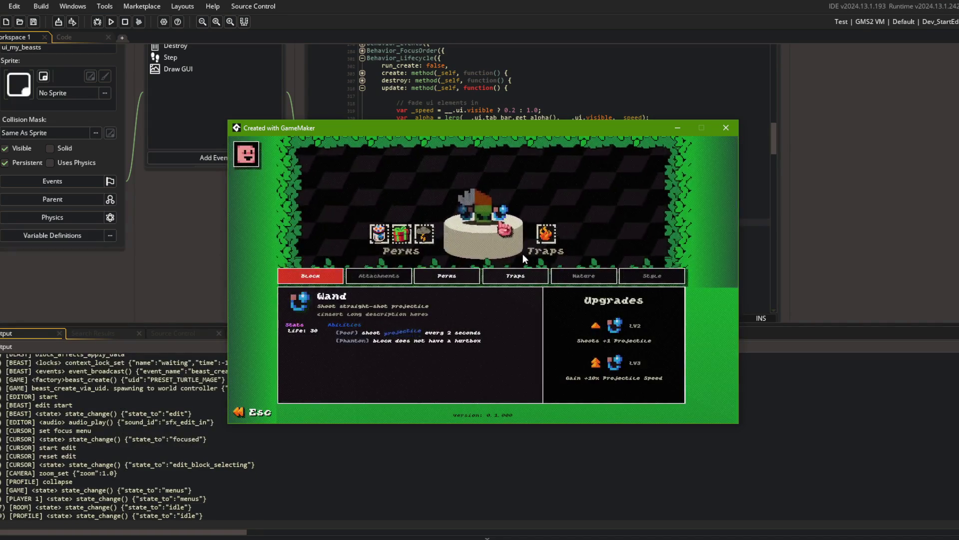
Step: Return to the title, reopen Beasts, open the centred beast in the editor, then exit back to the library
scroll(517, 281, down, 5)
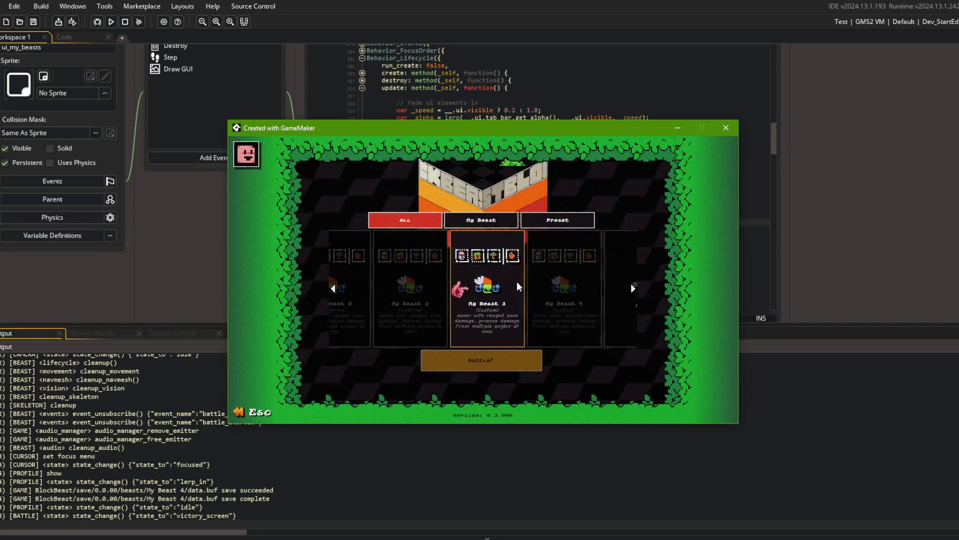
key(Escape)
click(472, 301)
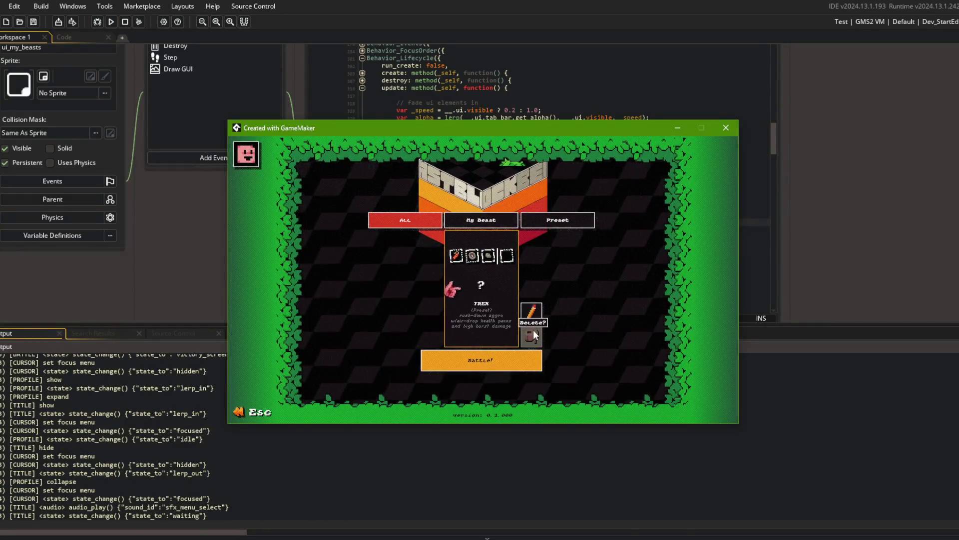
click(531, 310)
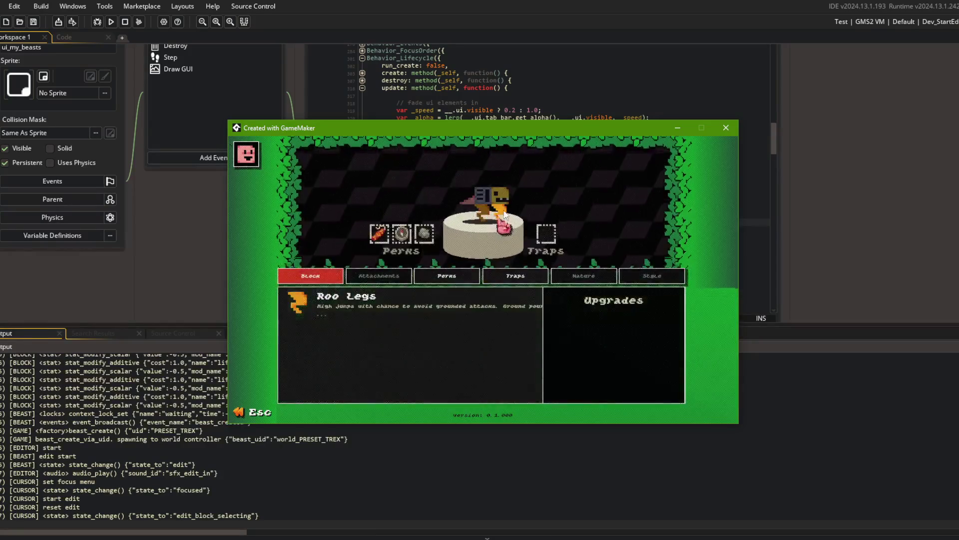
key(Escape)
Step: Scroll the library carousel to the saved TREX card and close the game window
scroll(511, 265, down, 3)
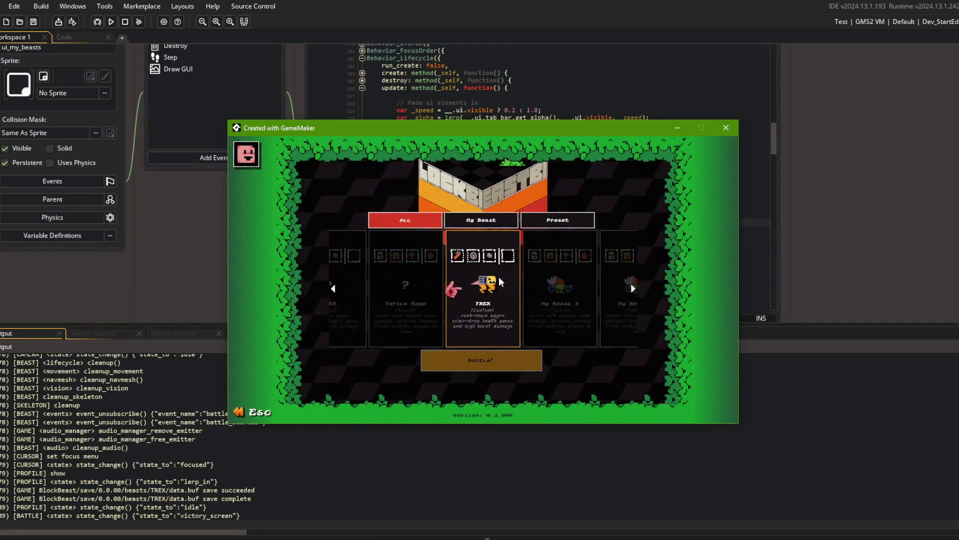
scroll(477, 286, down, 3)
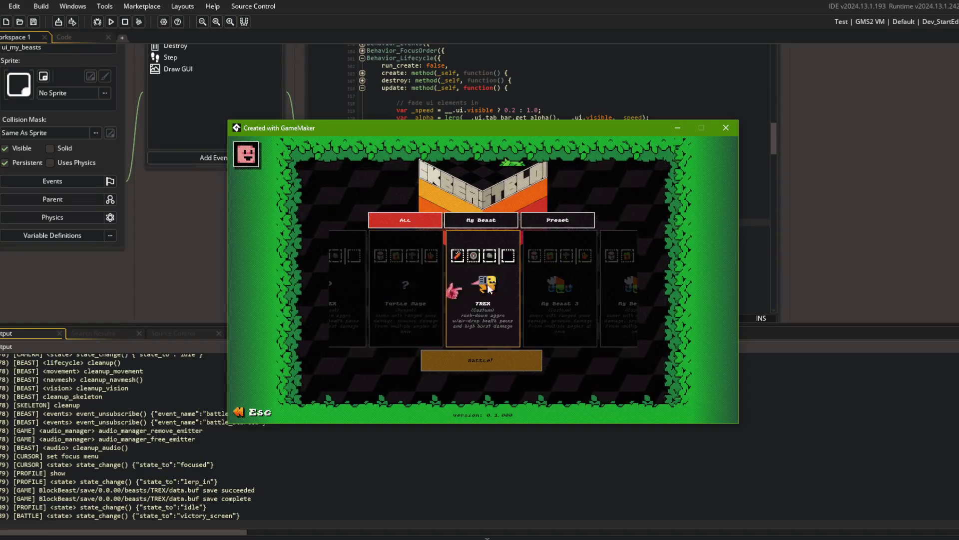
click(726, 127)
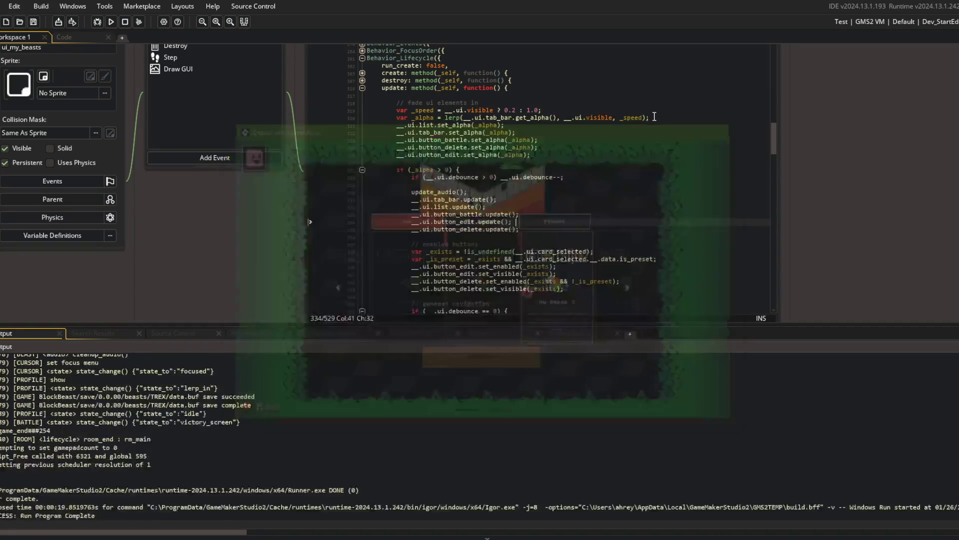
Step: Delete every beast save folder in the first Explorer window
key(alt+Tab)
key(ctrl+a)
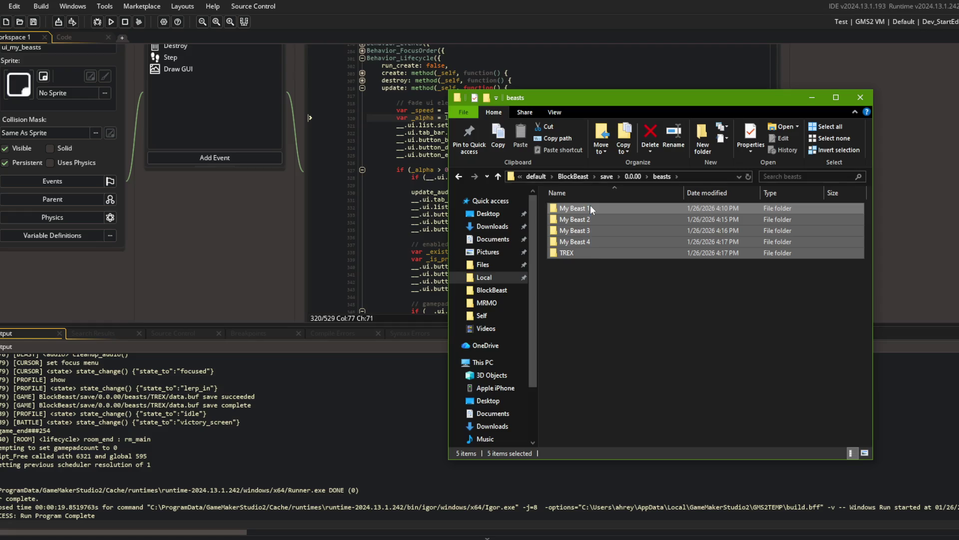
key(Delete)
Step: Delete the five beast folders in the other Explorer window, then rerun the game from GameMaker
key(alt+Tab)
key(alt+Tab)
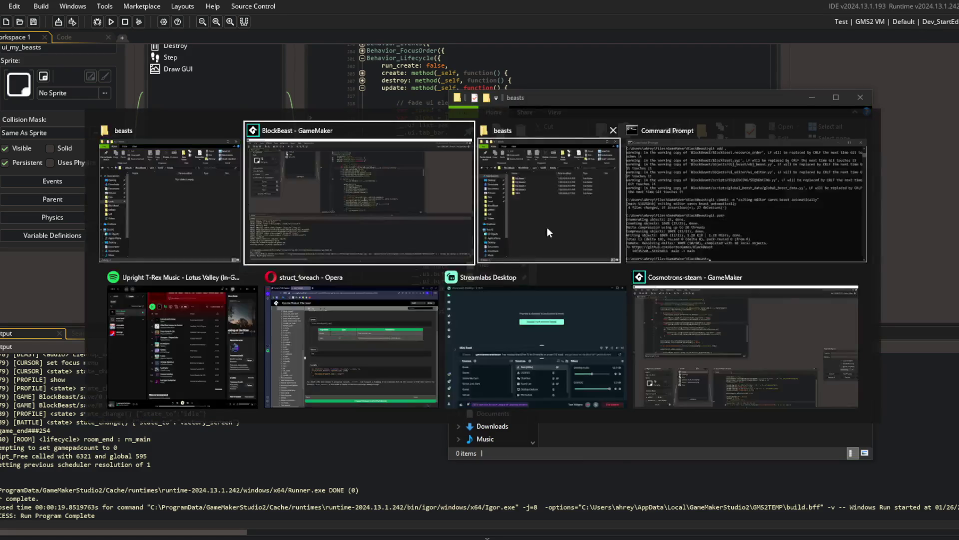
click(546, 227)
drag(665, 325, 683, 253)
key(Delete)
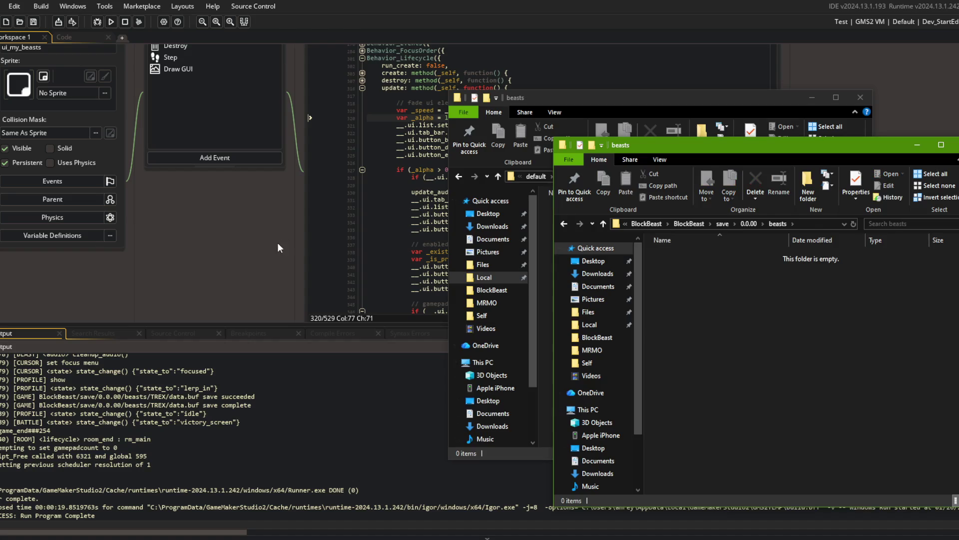
click(277, 242)
click(110, 21)
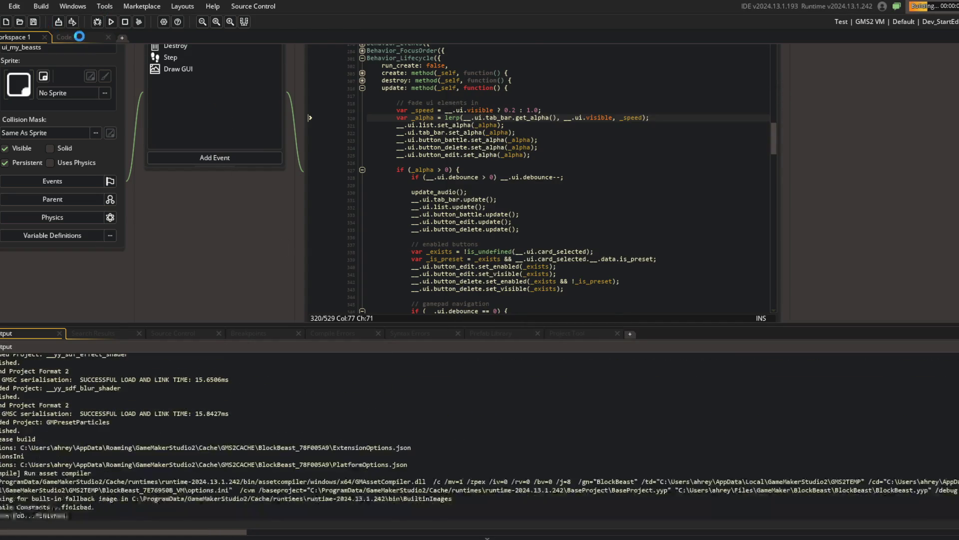
Step: Open My Beast 1 and the TREX preset in the beast editor, exiting each with Esc
click(64, 37)
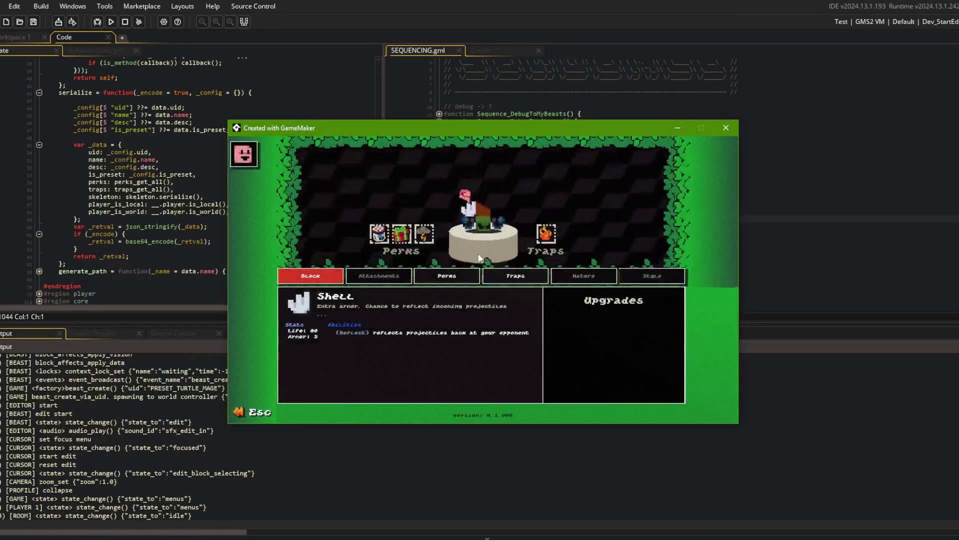
key(Escape)
click(522, 255)
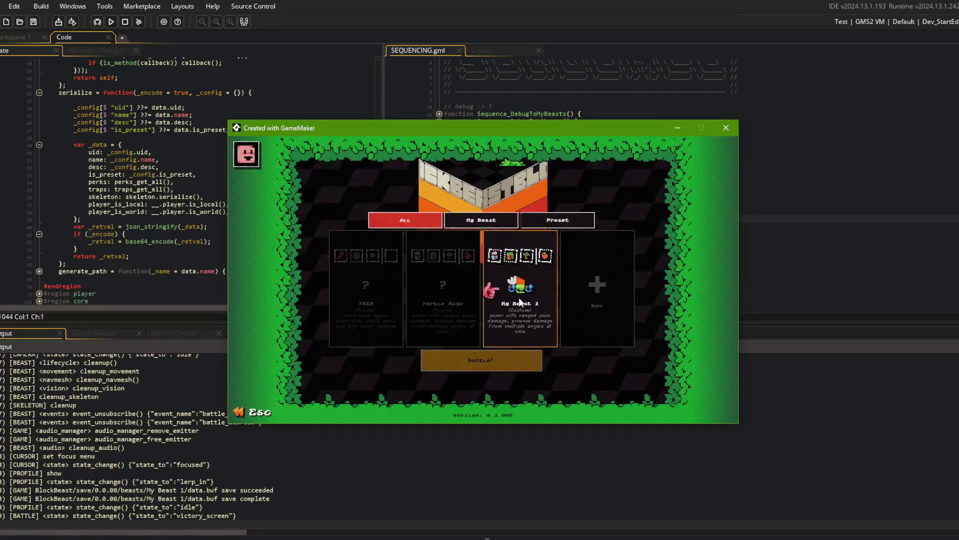
click(531, 312)
key(Escape)
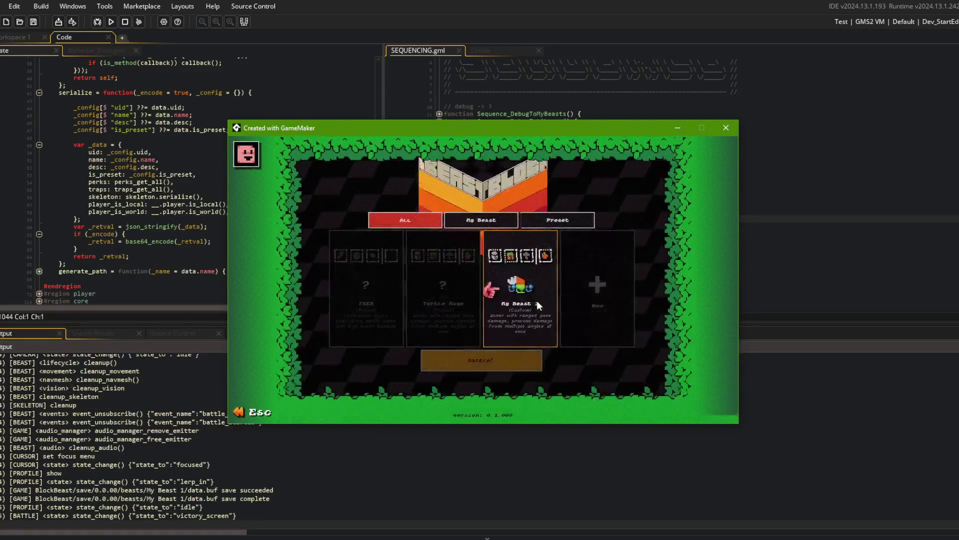
click(522, 305)
key(Escape)
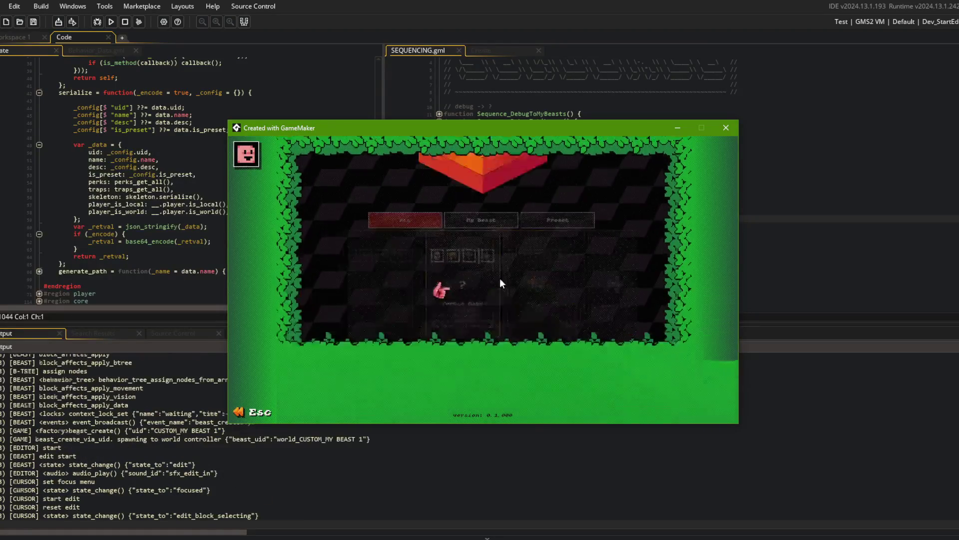
click(398, 288)
click(526, 308)
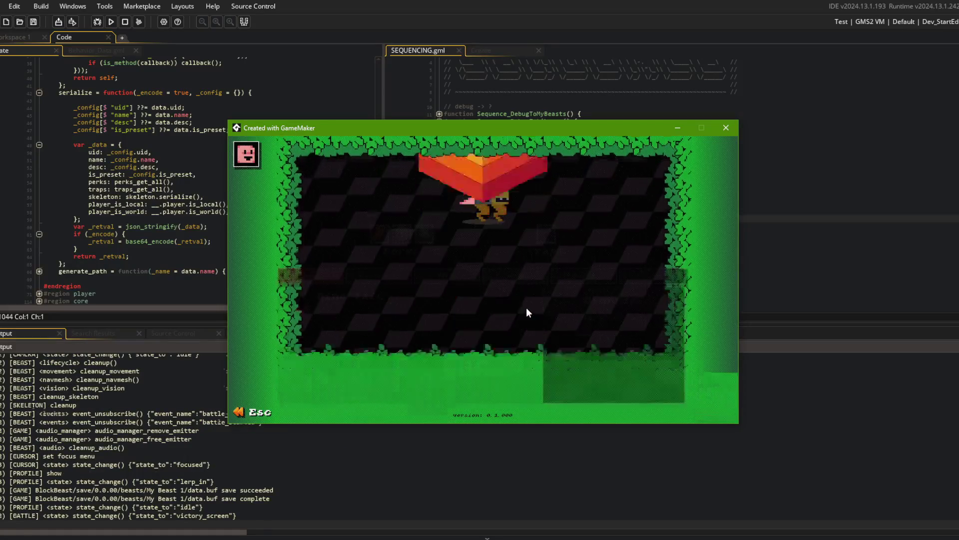
key(Escape)
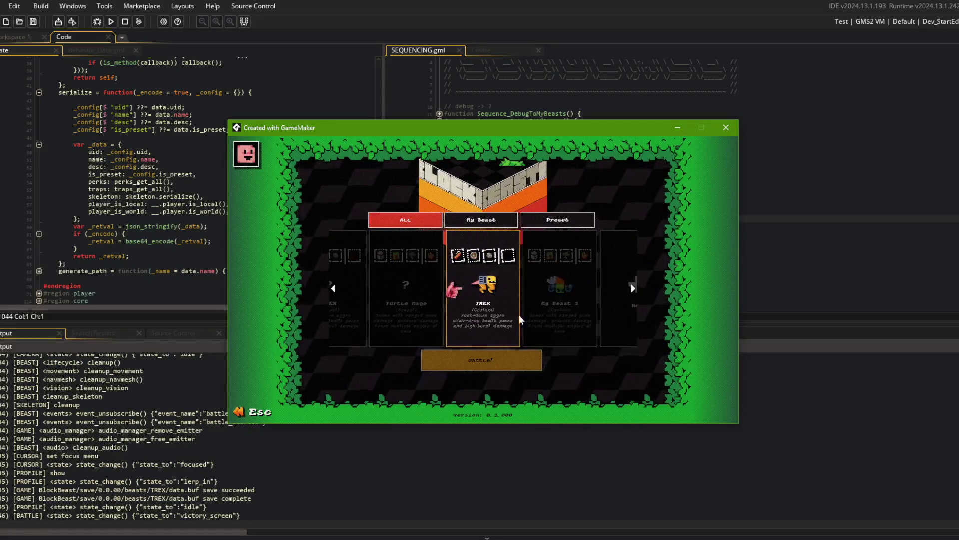
Step: Move focus across cards and All/My Beast/Preset filters, then pick New, triggering the Code Error
click(370, 265)
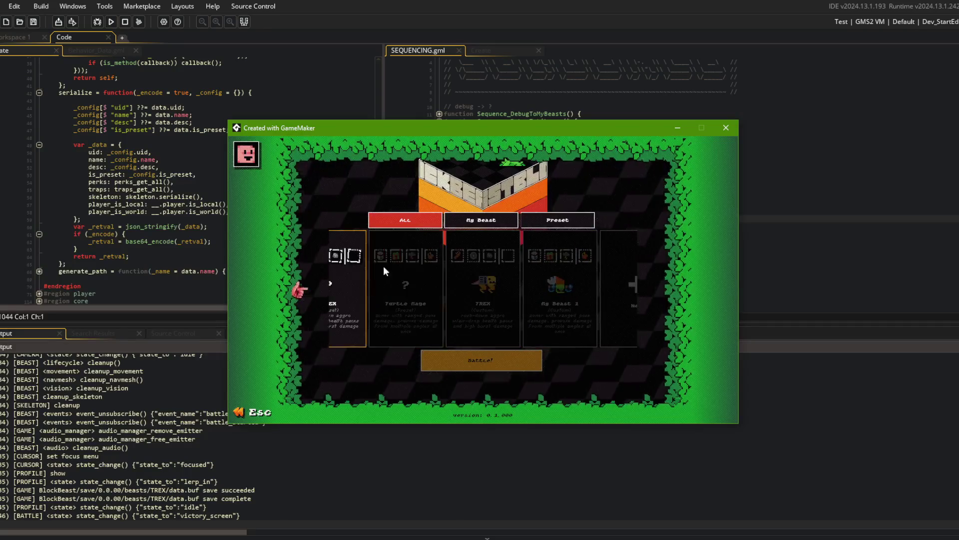
click(472, 274)
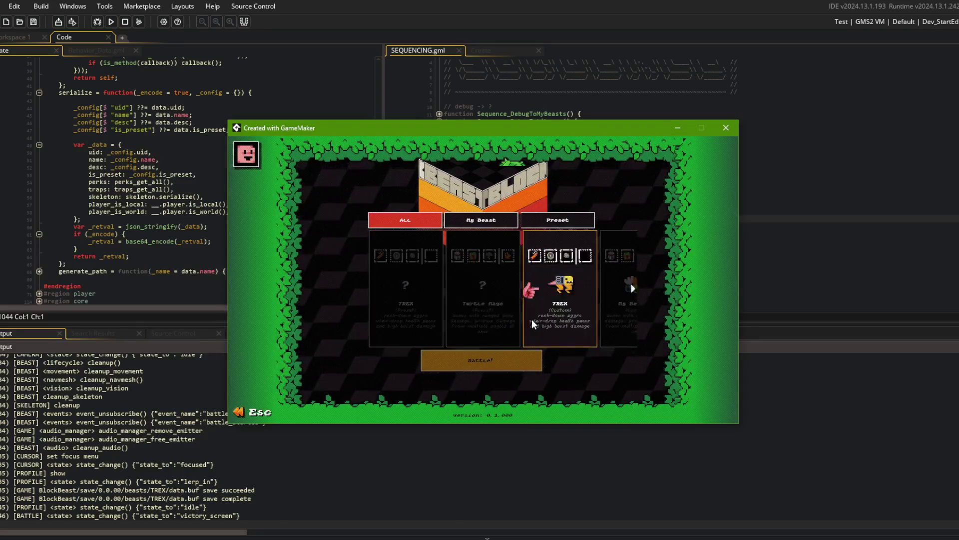
click(425, 309)
click(484, 218)
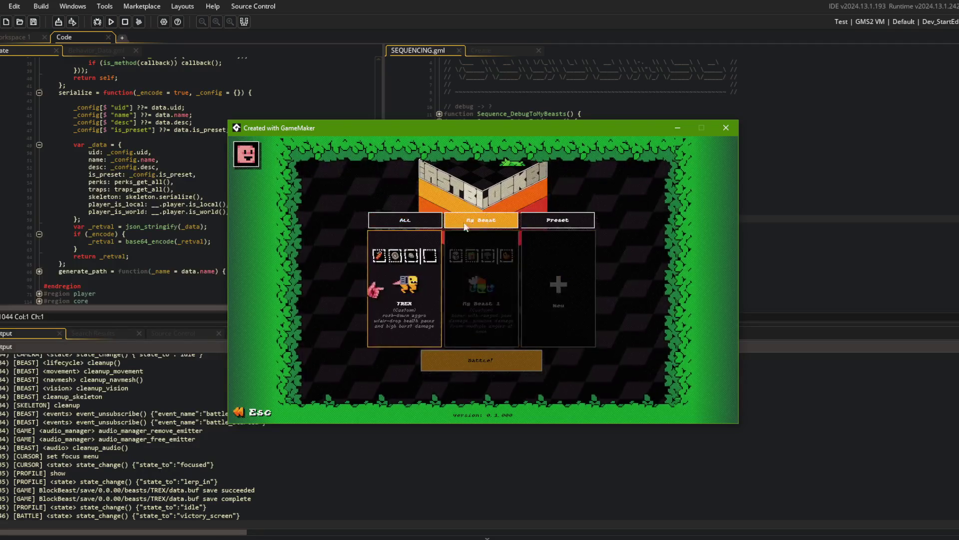
key(Right)
key(Left)
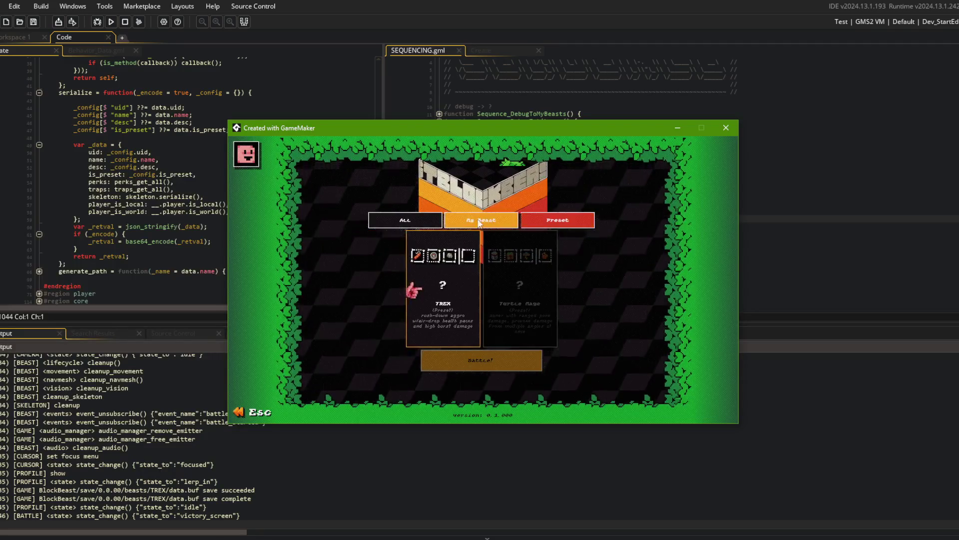
key(Left)
key(Left)
key(Right)
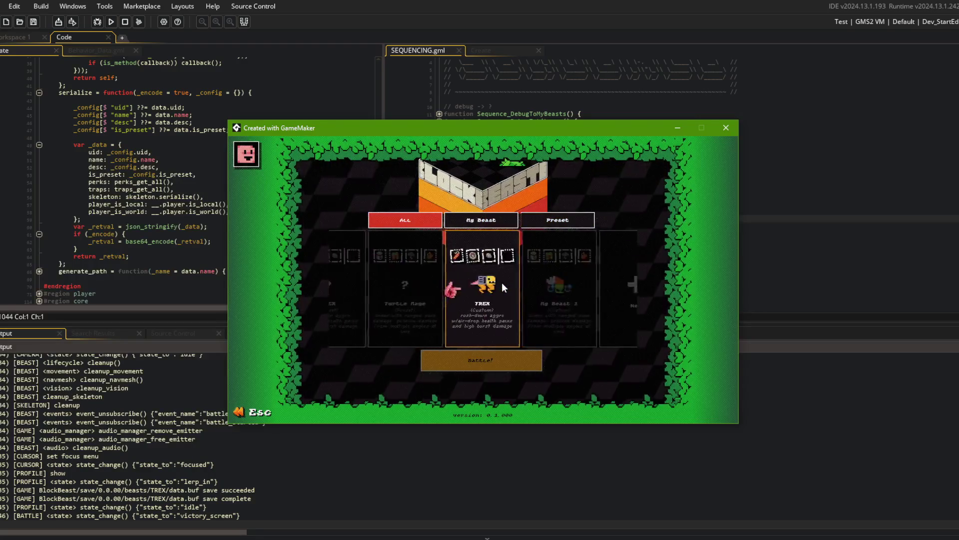
key(Right)
key(Left)
key(Left)
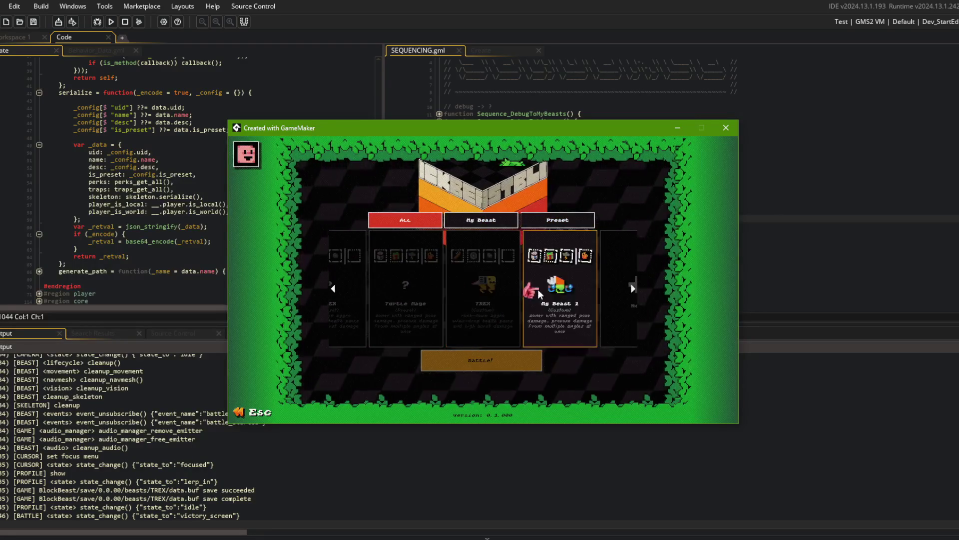
click(520, 289)
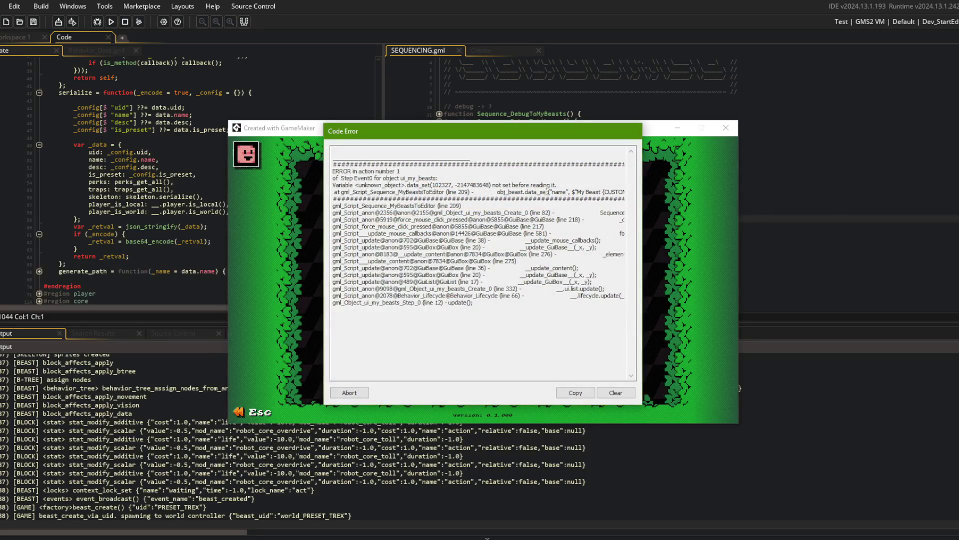
Step: Abort the crashed game and go to line 209 in Sequence_MyBeastsToEditor
click(349, 392)
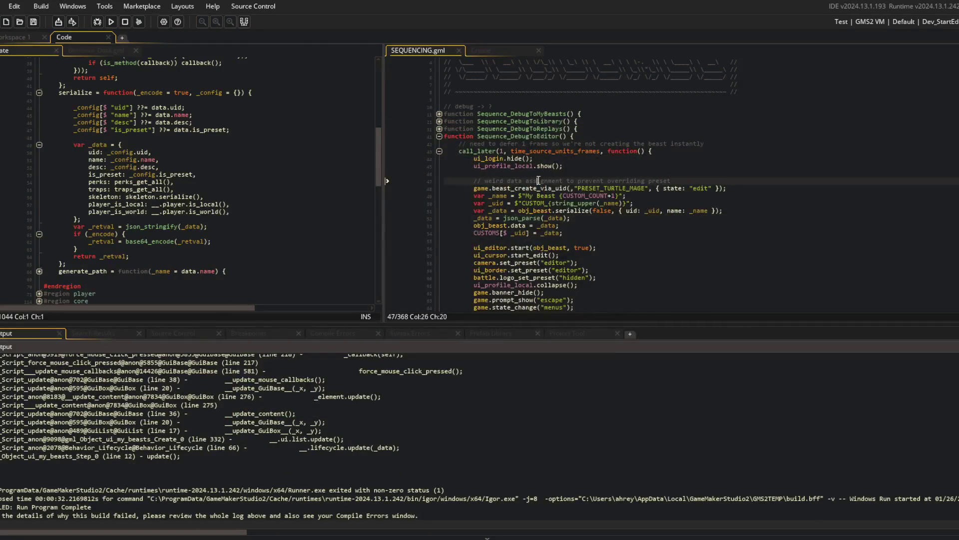
click(593, 195)
click(520, 225)
click(523, 210)
scroll(530, 206, down, 10)
scroll(531, 207, down, 4)
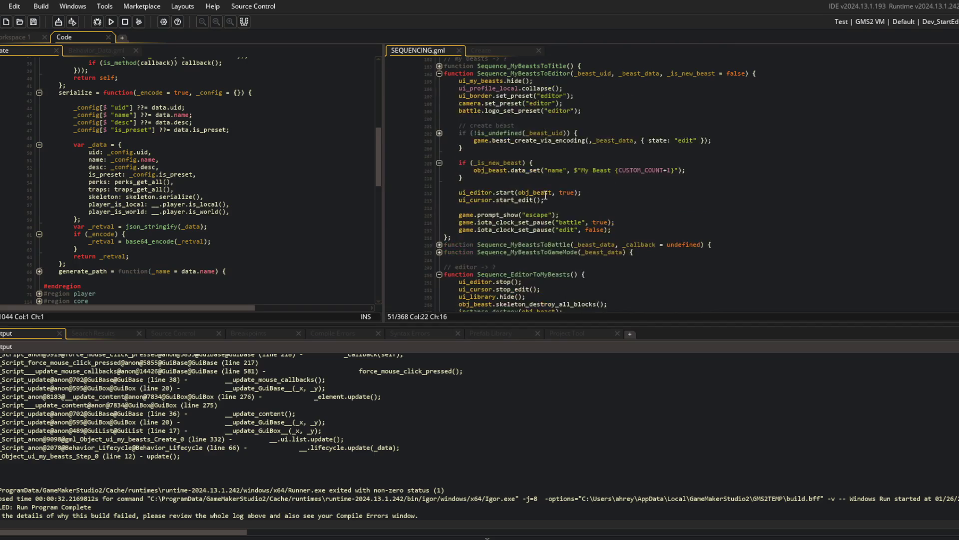
Step: Replace data_set("name", …) on line 209 with data.name = …, then rebuild with F5
double_click(529, 171)
text(data)
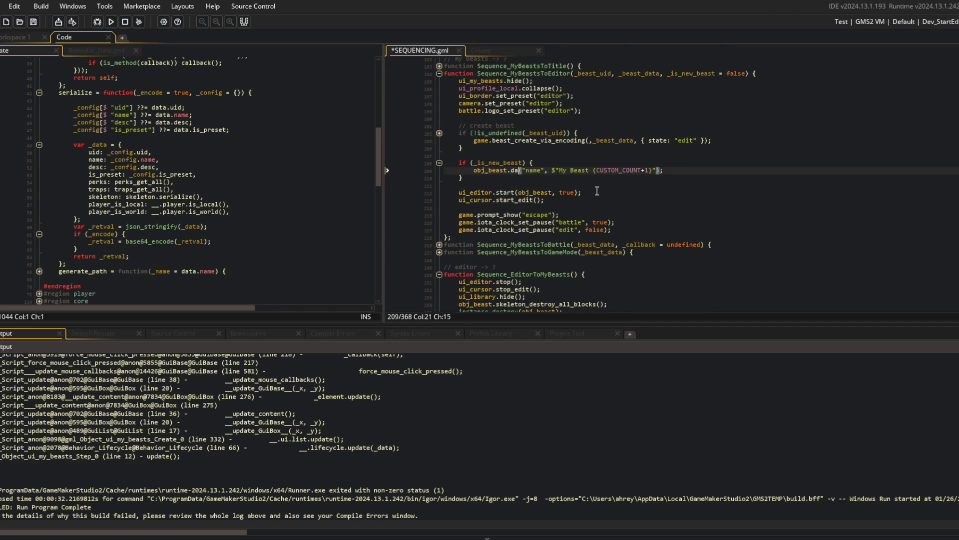
key(Delete)
key(Delete)
text(.)
key(ctrl+Left)
key(ctrl+Left)
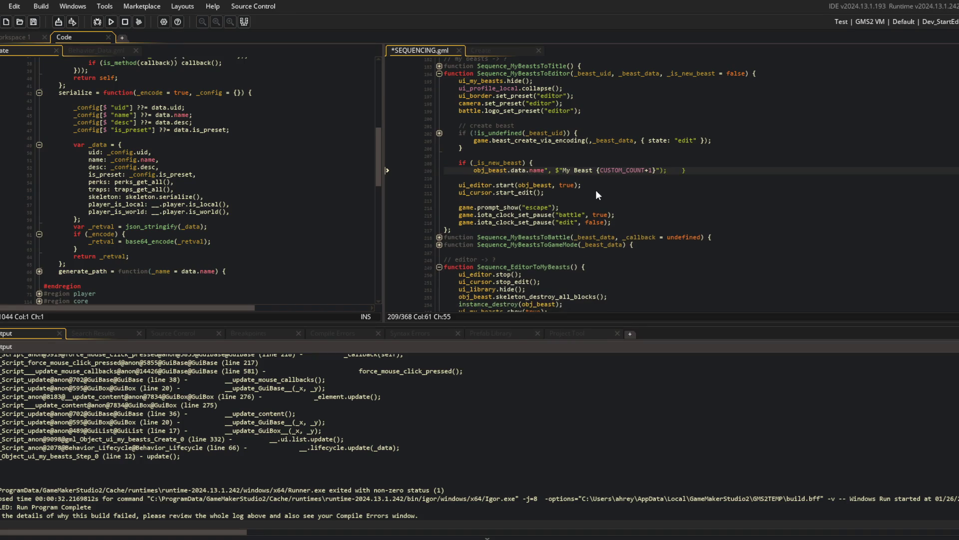
key(ctrl+Right)
key(ctrl+Right)
key(Delete)
key(Delete)
key(Delete)
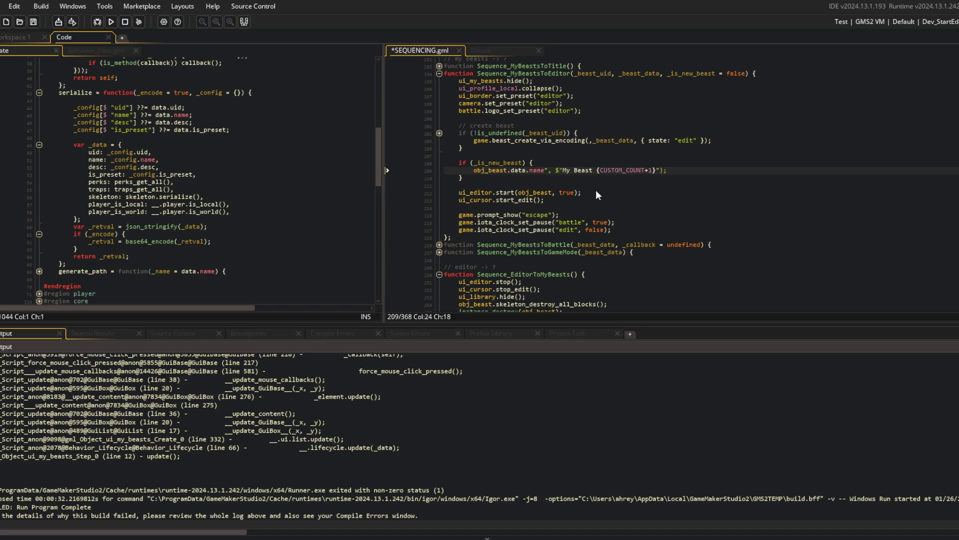
text(=)
key(End)
key(Left)
key(BackSpace)
key(F5)
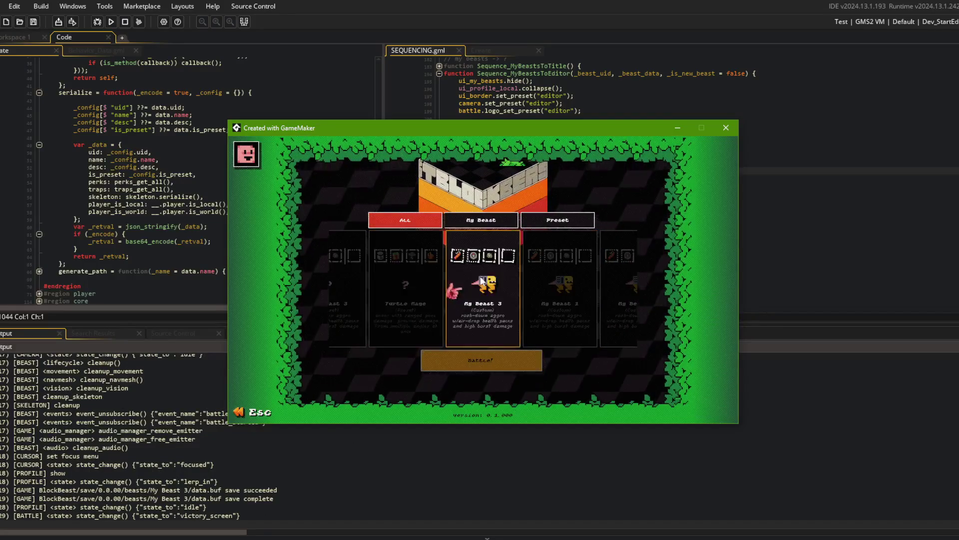
Step: Select and scroll the beast cards to check My Beast 3's focus, then close the game window
click(559, 299)
scroll(539, 326, down, 2)
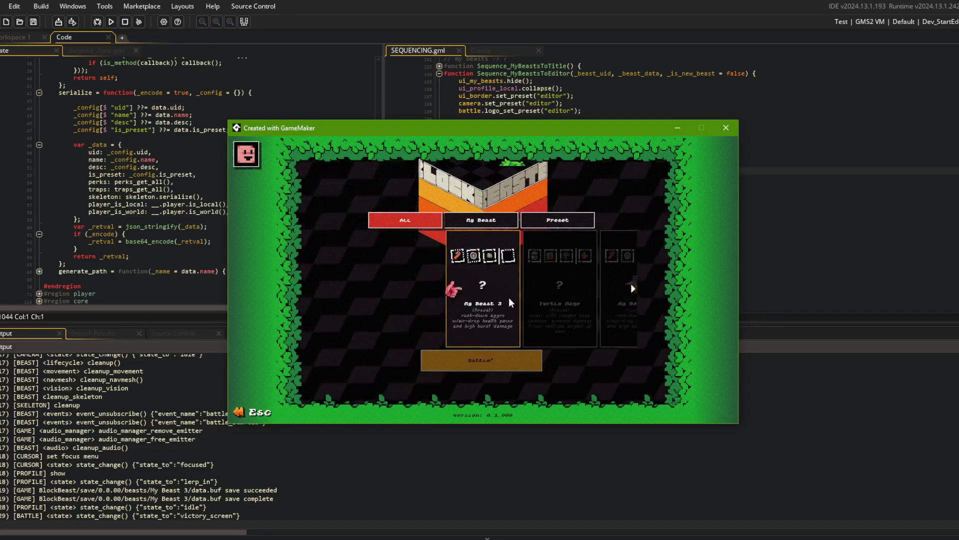
scroll(545, 330, down, 3)
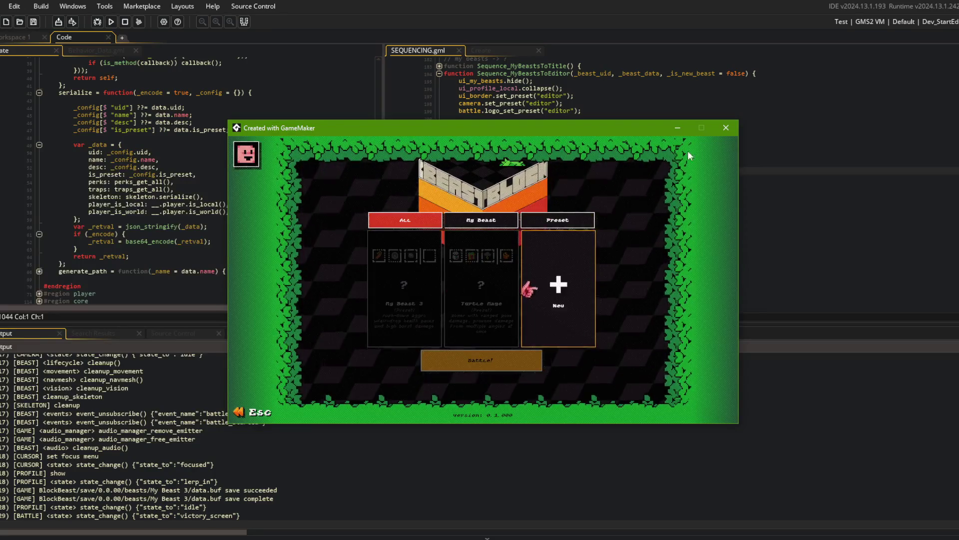
click(724, 129)
click(577, 149)
key(alt+Tab)
Step: Stage all changed files with git add
key(Tab)
key(Tab)
text(git)
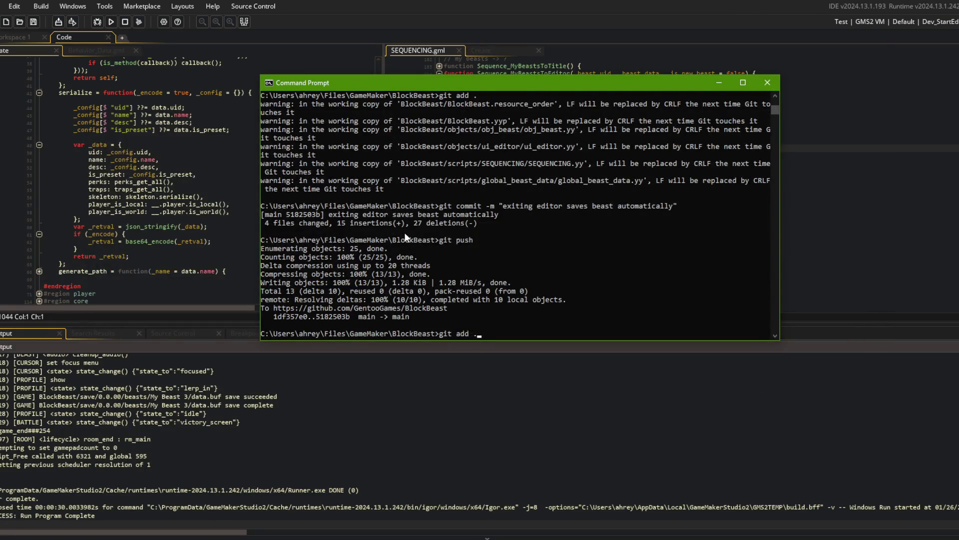
text(.)
key(Return)
Step: Commit with 'automatically name custom beasts using generic numeric system for now' and push
text(git commit -m)
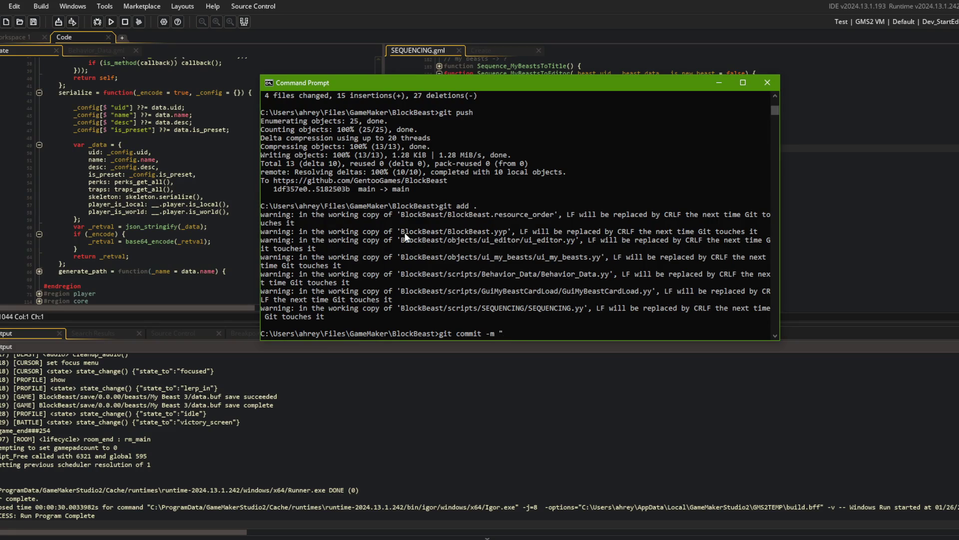
text(matically name cu)
text(stom beasts using generic)
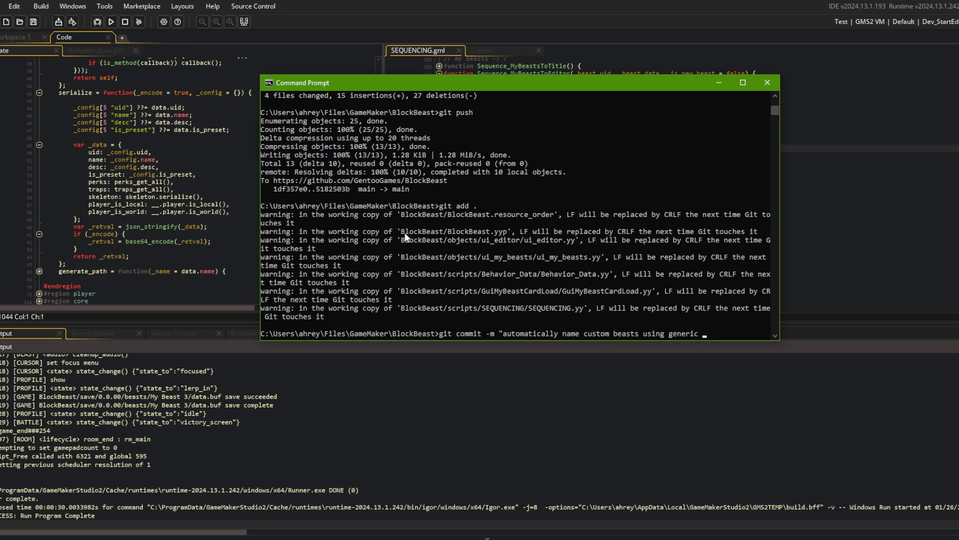
text(stem for now")
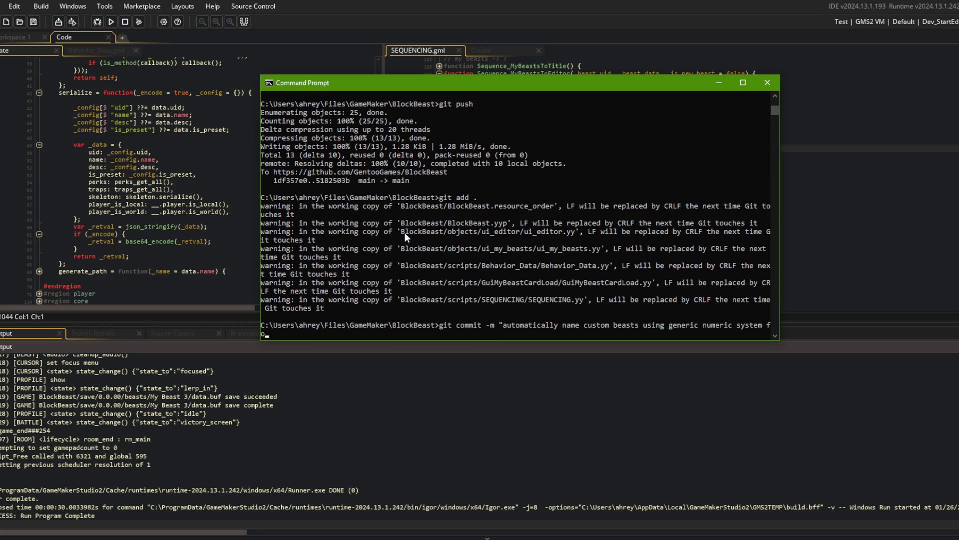
key(Return)
text(git push)
key(Return)
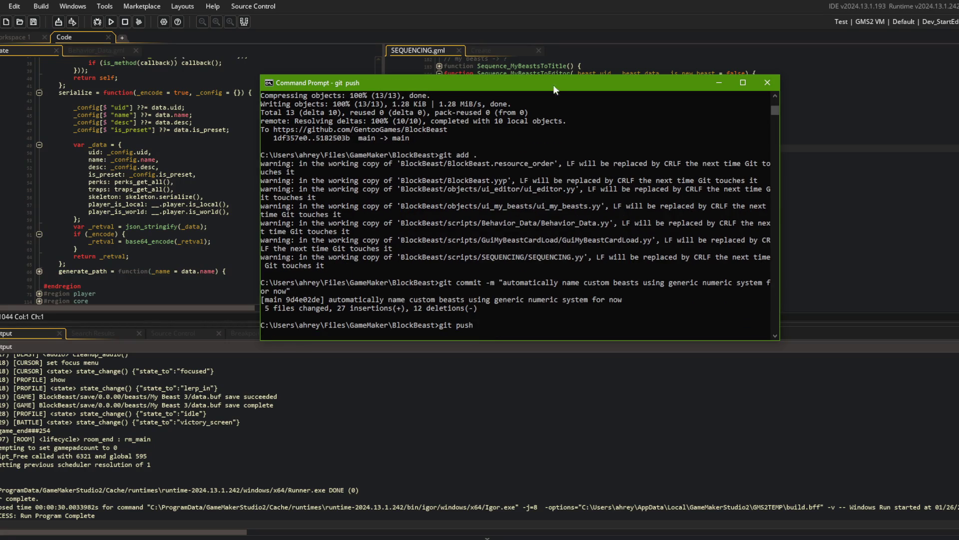
Step: Open the ui_my_beasts Create code beside SEQUENCING using the Ctrl+T asset search
click(480, 7)
click(276, 175)
scroll(270, 173, up, 5)
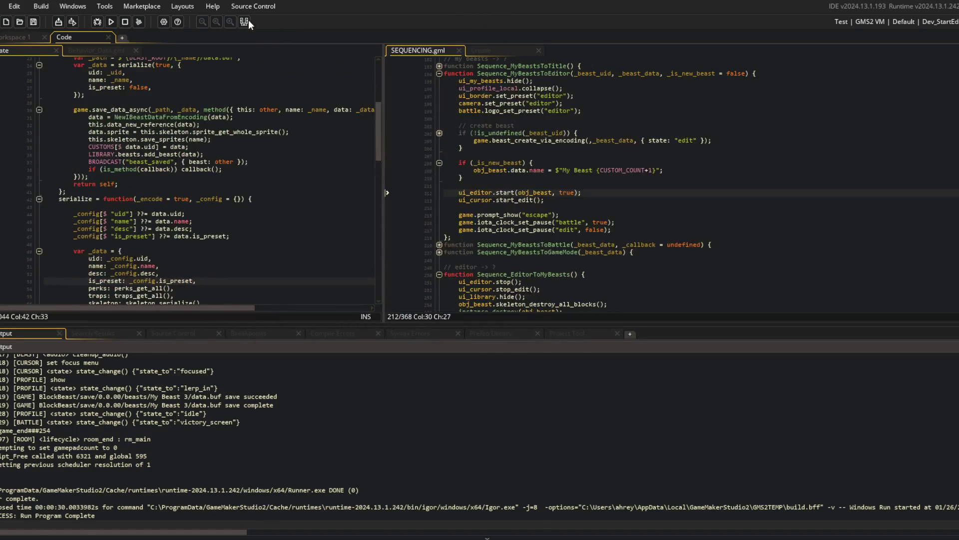
scroll(210, 200, up, 10)
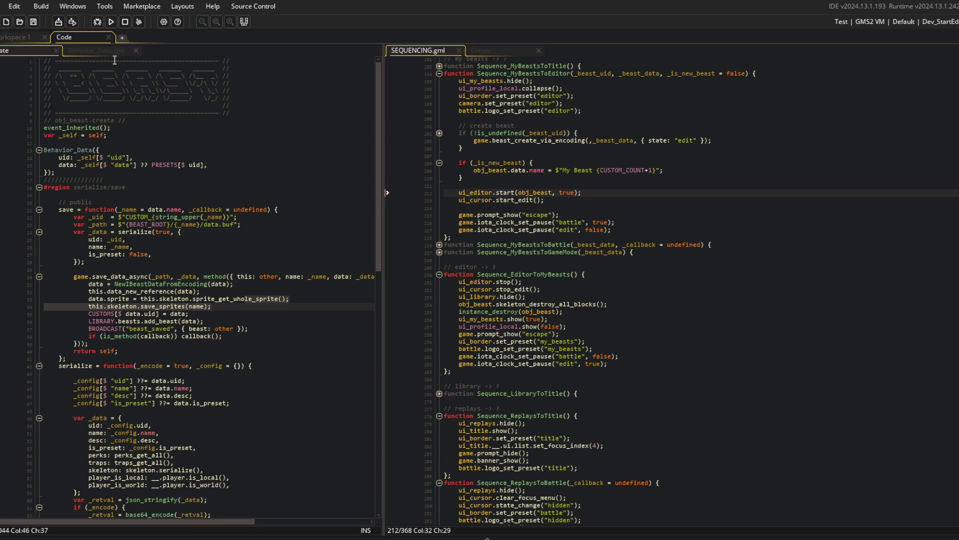
click(26, 38)
key(ctrl+t)
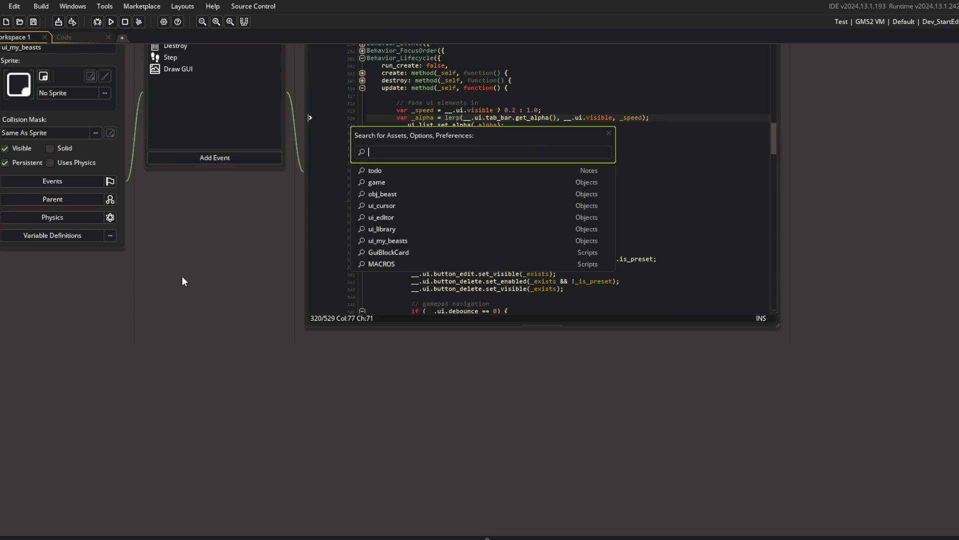
text(ui_my_beasts)
key(Return)
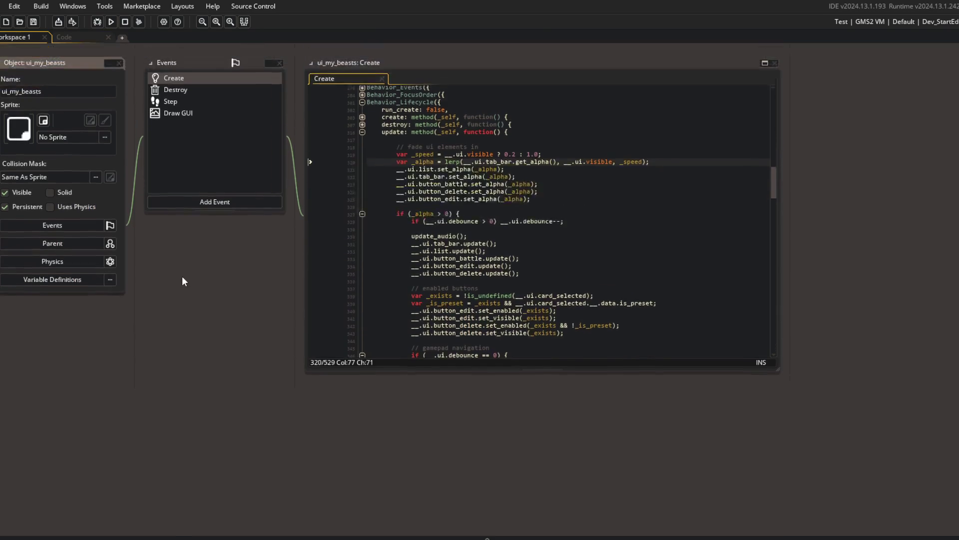
key(Up)
click(764, 131)
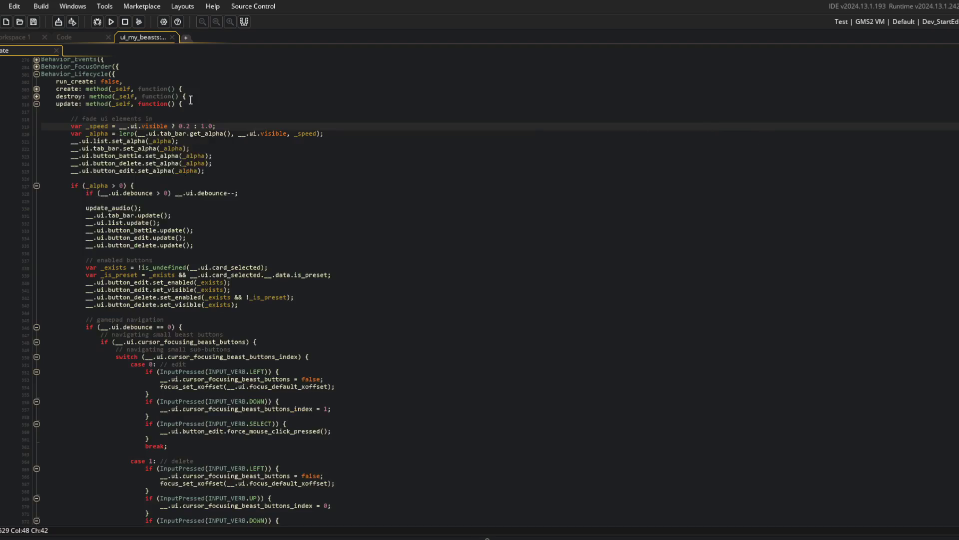
double_click(49, 55)
Step: Fold all blocks in the ui_my_beasts Create code and expand the show function
click(196, 186)
scroll(196, 201, up, 10)
scroll(196, 200, up, 10)
key(ctrl+m)
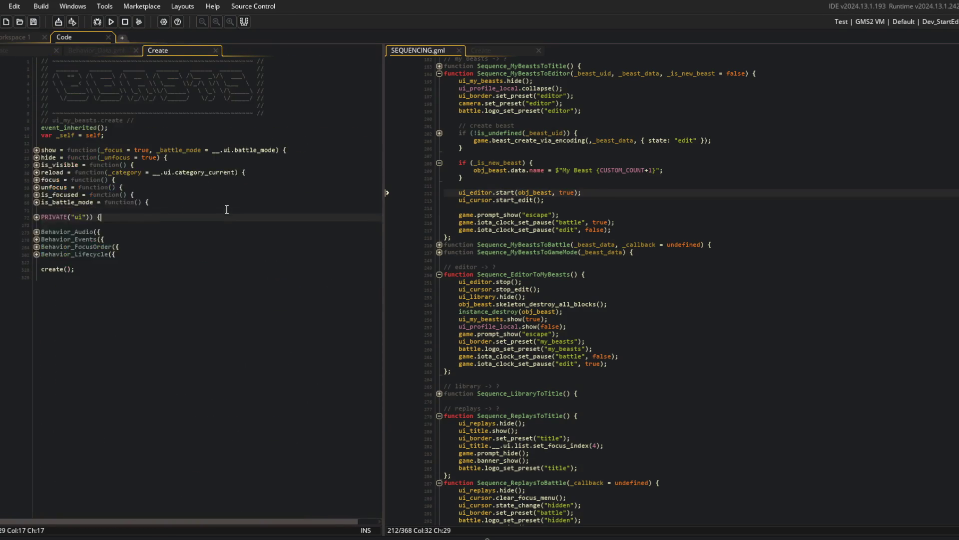
click(37, 150)
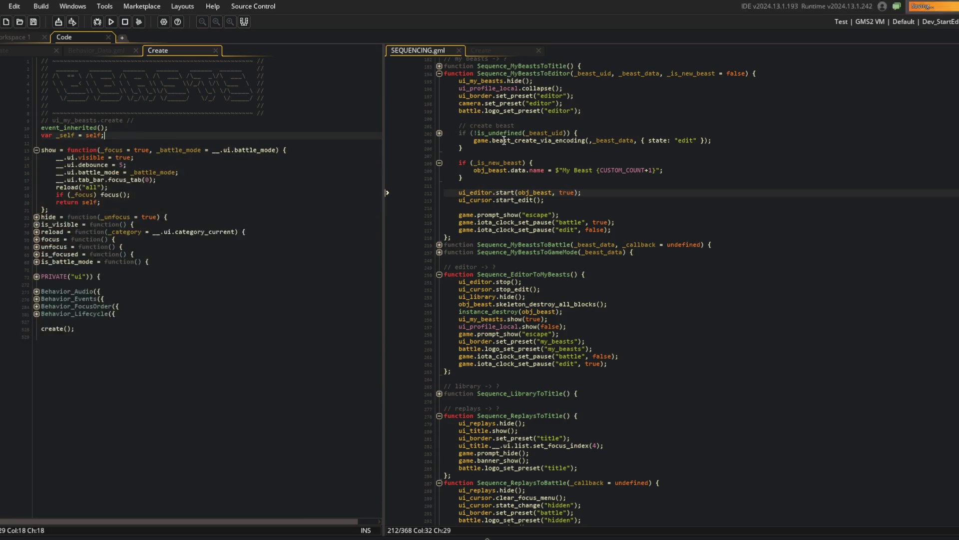
scroll(477, 146, up, 4)
Step: Inspect Sequence_EditorToMyBeasts, highlighting its ui_my_beasts.show call on line 256
click(477, 137)
click(527, 151)
click(533, 158)
scroll(530, 200, down, 5)
click(507, 283)
click(464, 270)
key(Down)
key(Down)
click(476, 299)
double_click(475, 299)
Step: Examine _focus and focus_tab in show(), briefly commenting out line 17 and reverting it
click(110, 187)
double_click(112, 150)
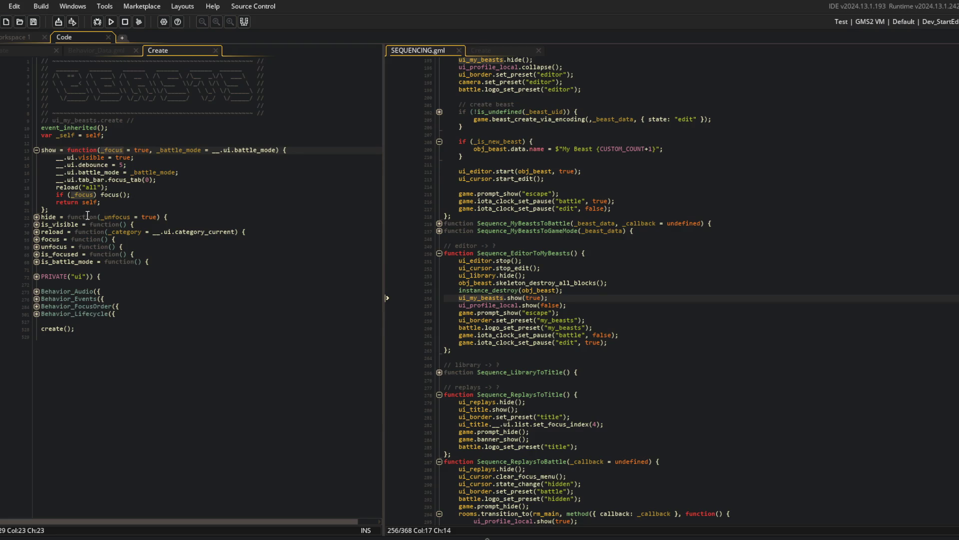
click(141, 193)
click(168, 180)
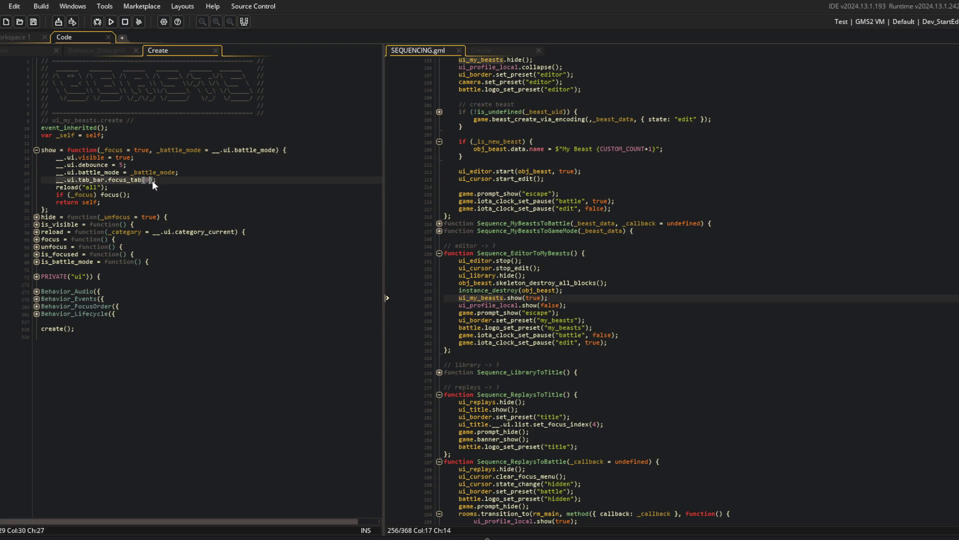
key(Home)
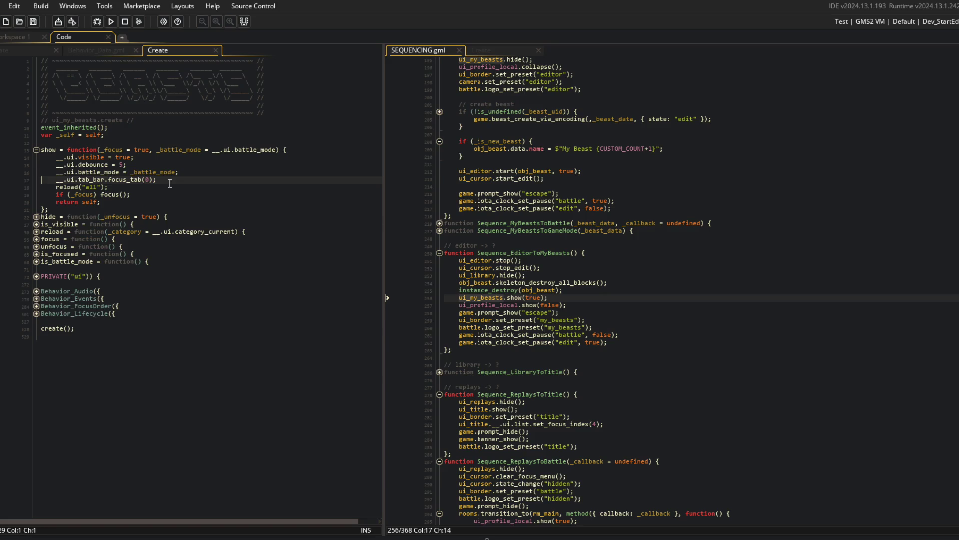
text(//)
key(BackSpace)
key(BackSpace)
key(Down)
key(Down)
key(Down)
key(Up)
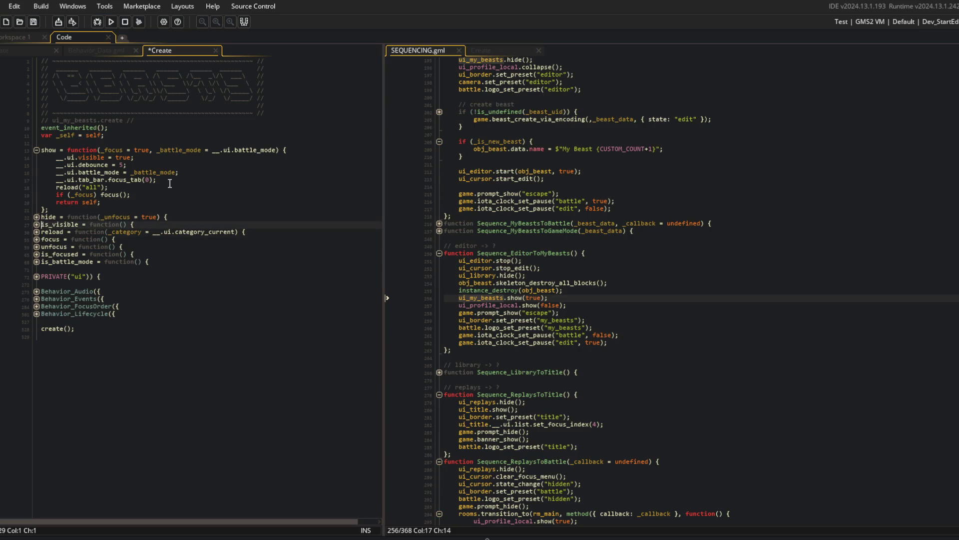
key(Down)
key(ctrl+Right)
key(ctrl+s)
Step: Step through the reload("all") call and focus_tab argument in show, then fold show
key(Down)
key(Down)
key(Down)
key(Up)
key(Up)
key(Up)
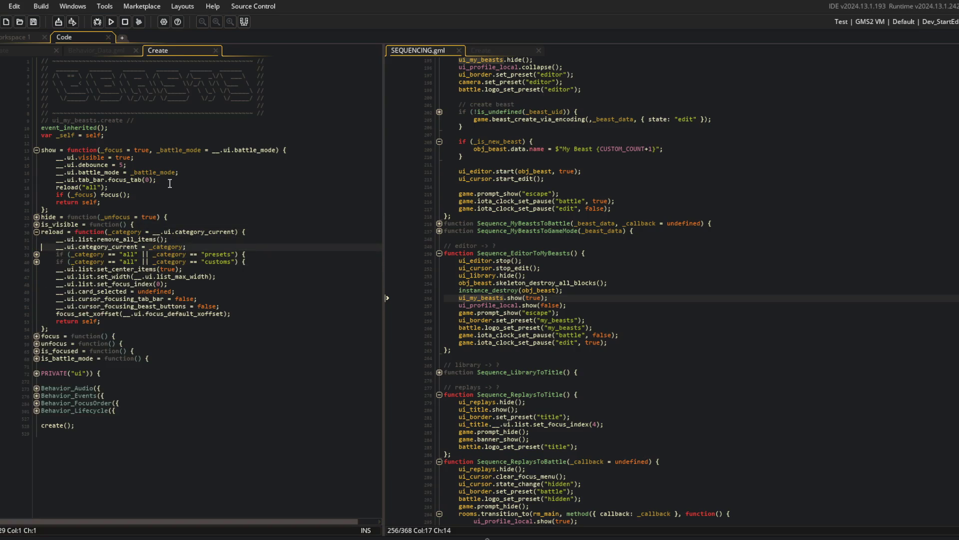
key(Up)
key(Up)
click(173, 190)
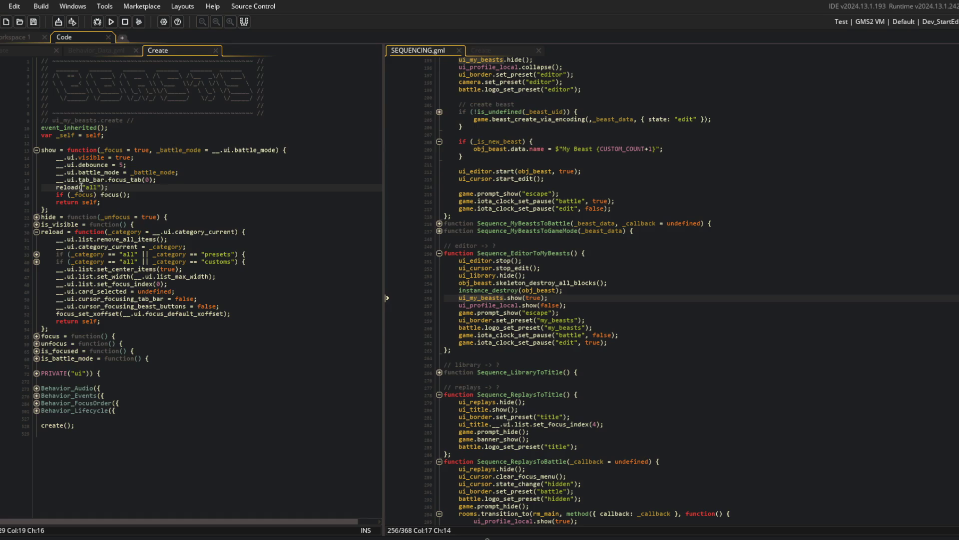
key(Up)
key(ctrl+Right)
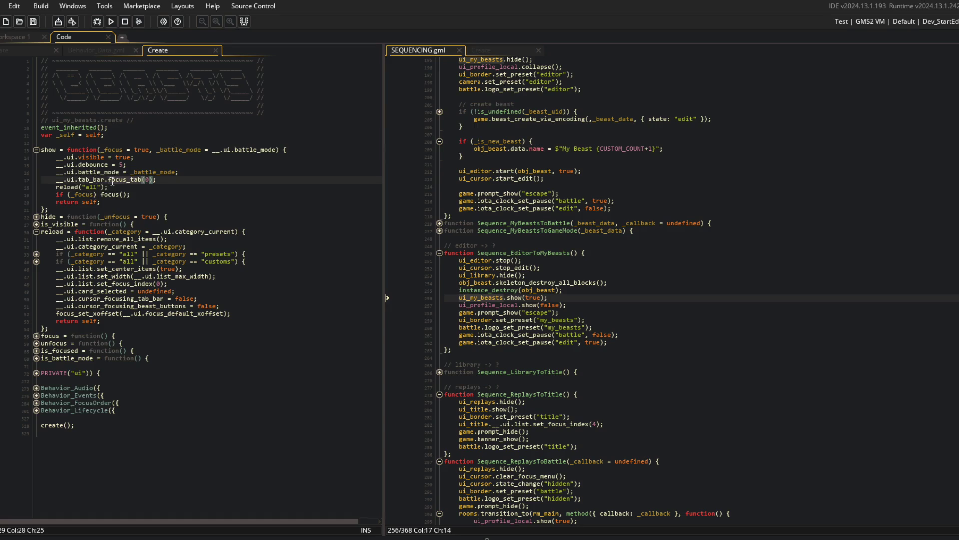
key(Up)
key(Up)
key(Down)
key(Down)
key(Down)
key(Up)
click(37, 150)
Step: Comment out set_center_items(true) in reload with Ctrl+K and run the game
click(131, 232)
key(Up)
key(End)
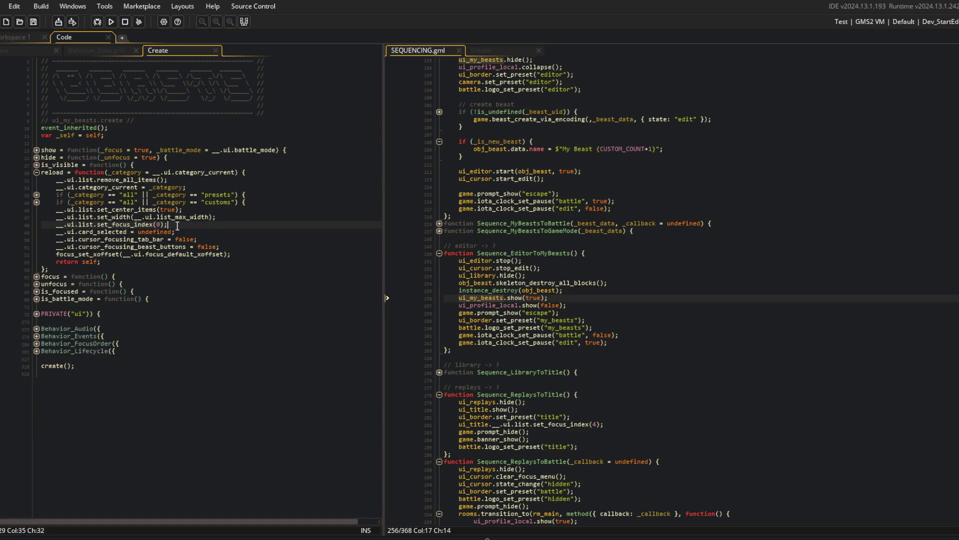
click(246, 186)
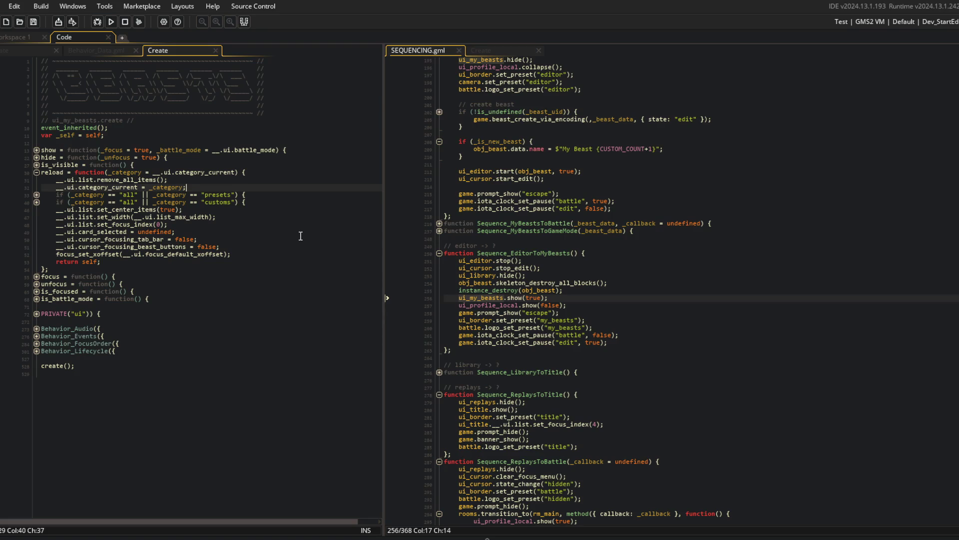
key(Down)
key(Down)
key(Down)
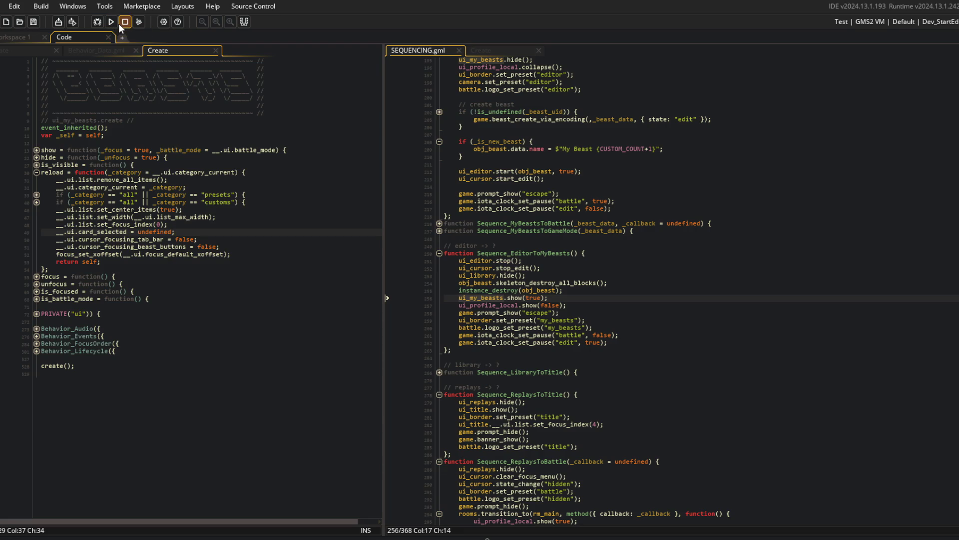
click(50, 209)
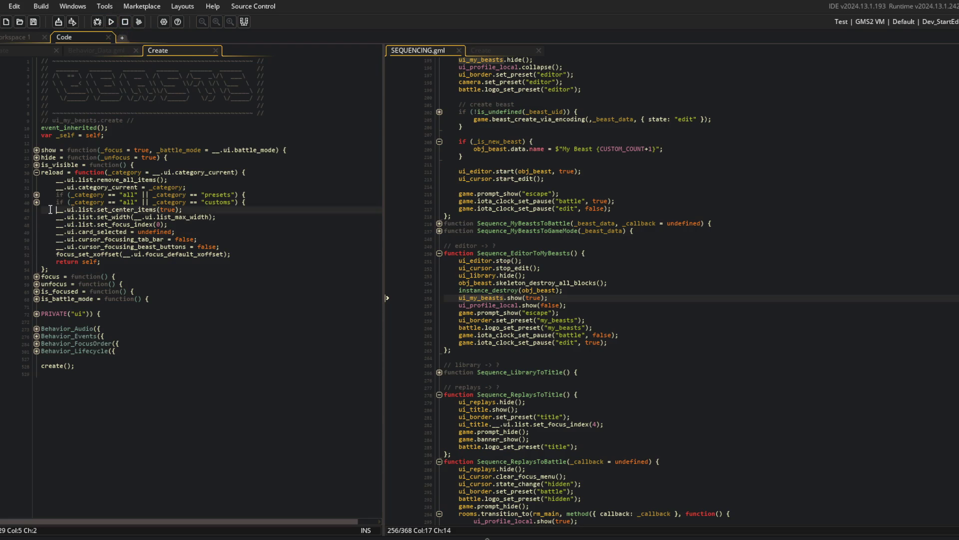
key(ctrl+k)
click(111, 21)
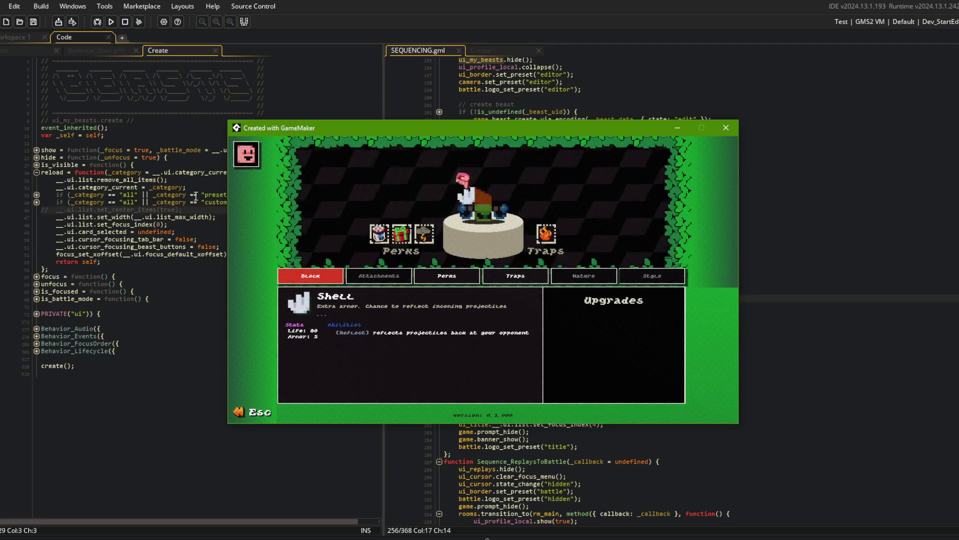
click(401, 273)
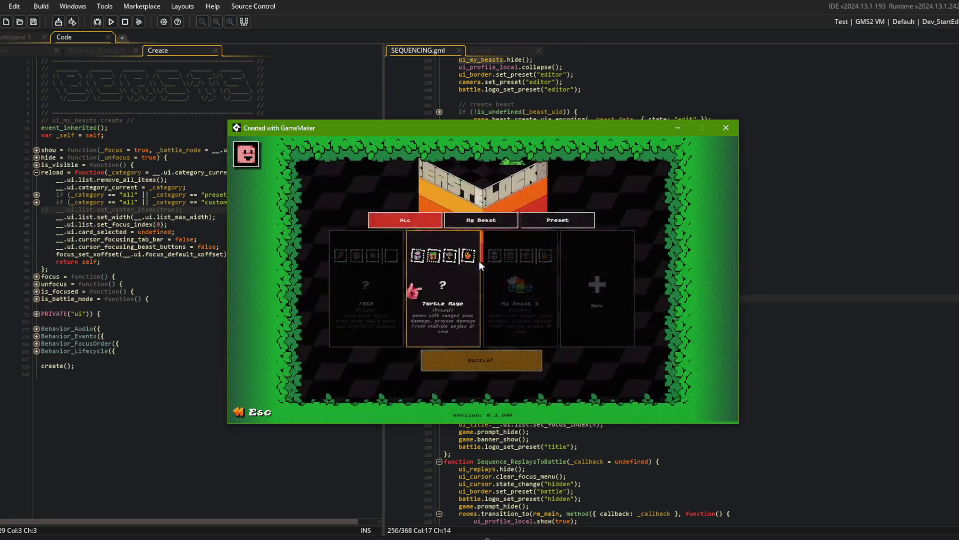
click(571, 295)
key(Escape)
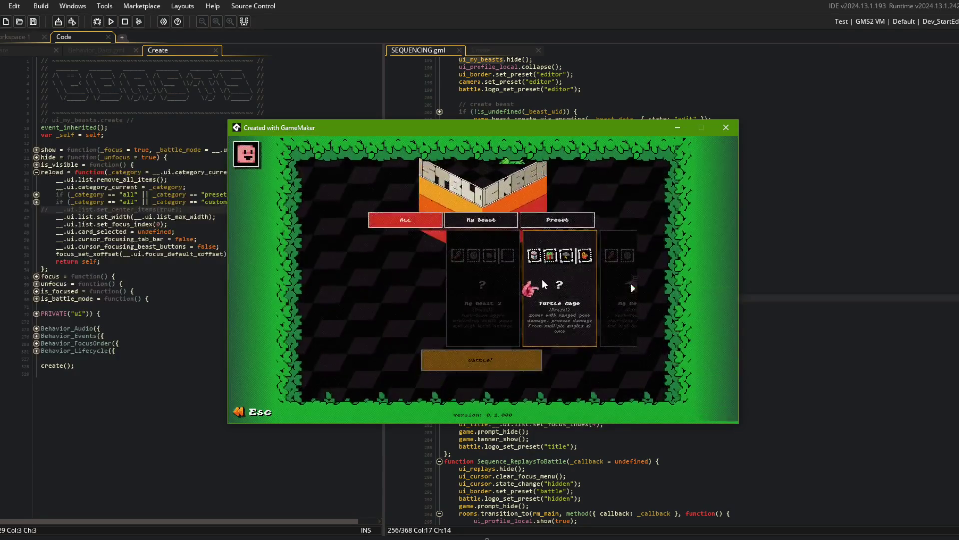
key(Right)
key(Left)
key(Right)
key(Return)
key(Escape)
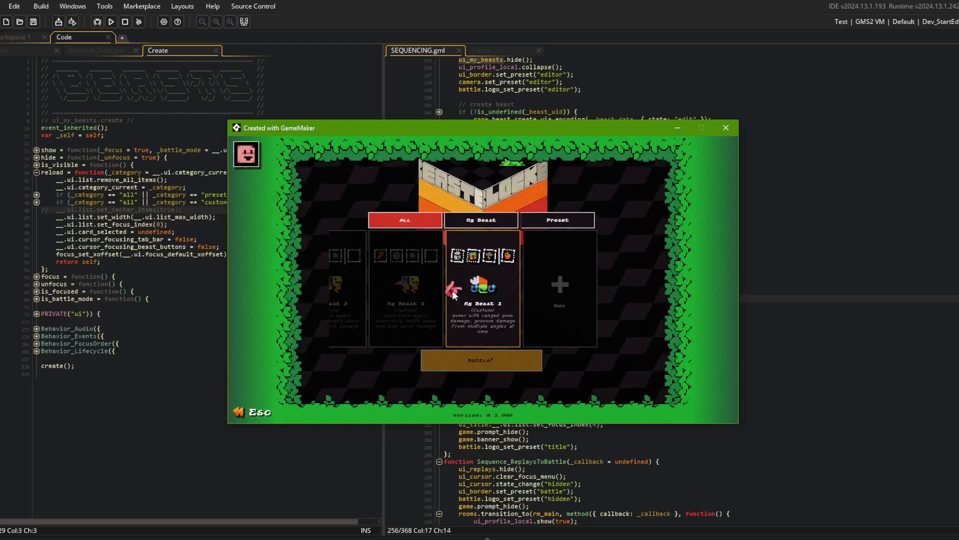
click(726, 128)
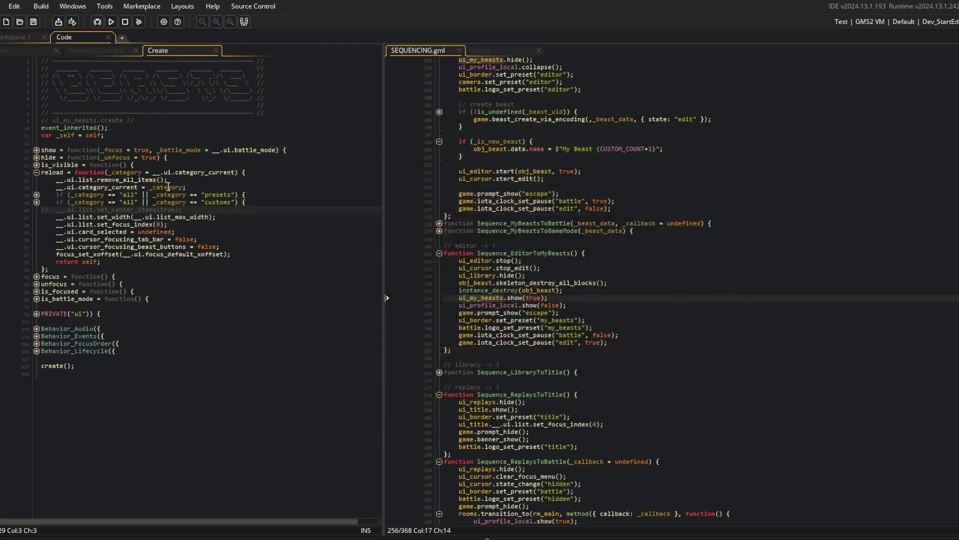
Step: Fold all functions in SEQUENCING and inspect the ui_editor and ui_my_beasts uses
click(576, 277)
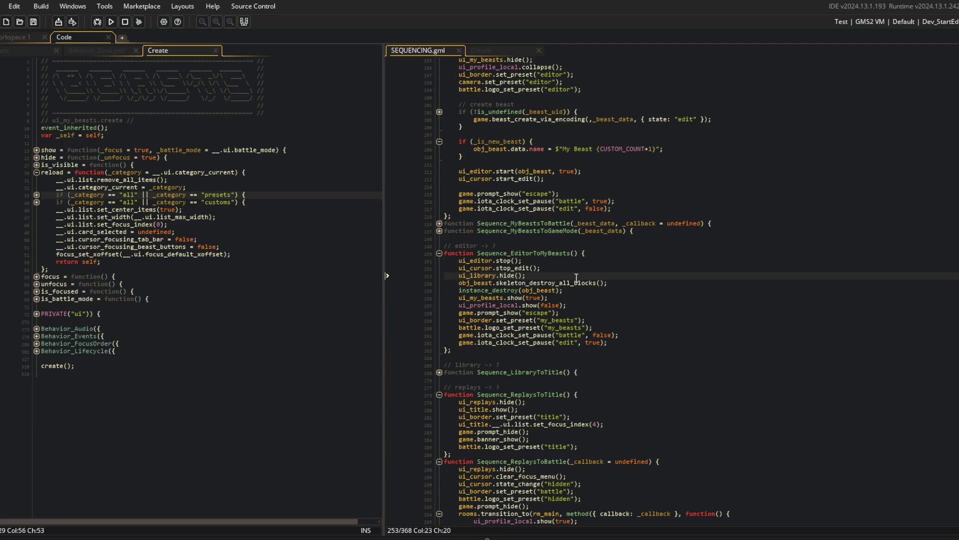
key(ctrl+shift+m)
click(472, 336)
double_click(472, 335)
click(170, 172)
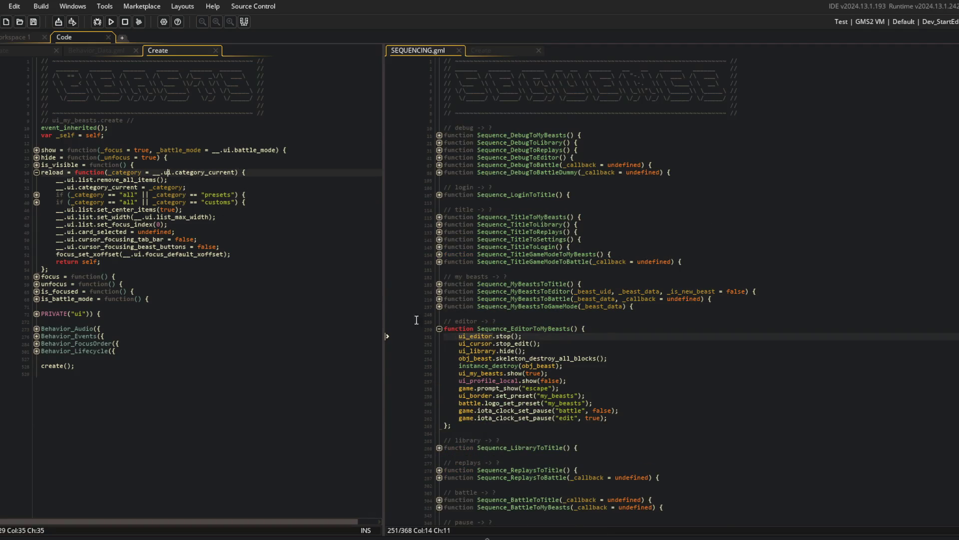
double_click(479, 373)
scroll(525, 302, down, 1)
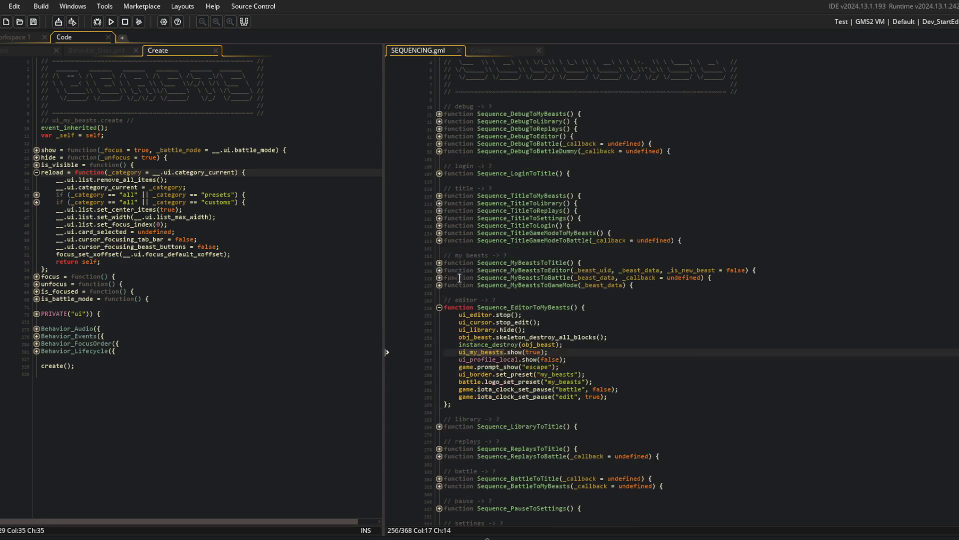
Step: Add 'var _beast = 0;' as the first line of Sequence_EditorToMyBeasts and save
click(568, 315)
click(557, 307)
click(609, 300)
click(604, 305)
key(Return)
text(var _beast = 0;)
key(ctrl+s)
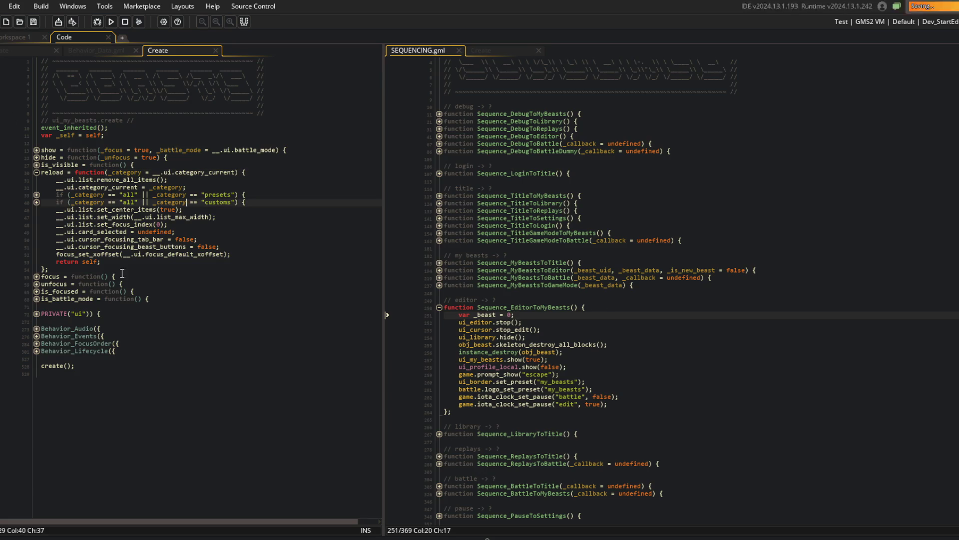
Step: Unfold new_beast_card_load and look up the GuiMyBeastCardLoad constructor definition
click(36, 314)
click(36, 329)
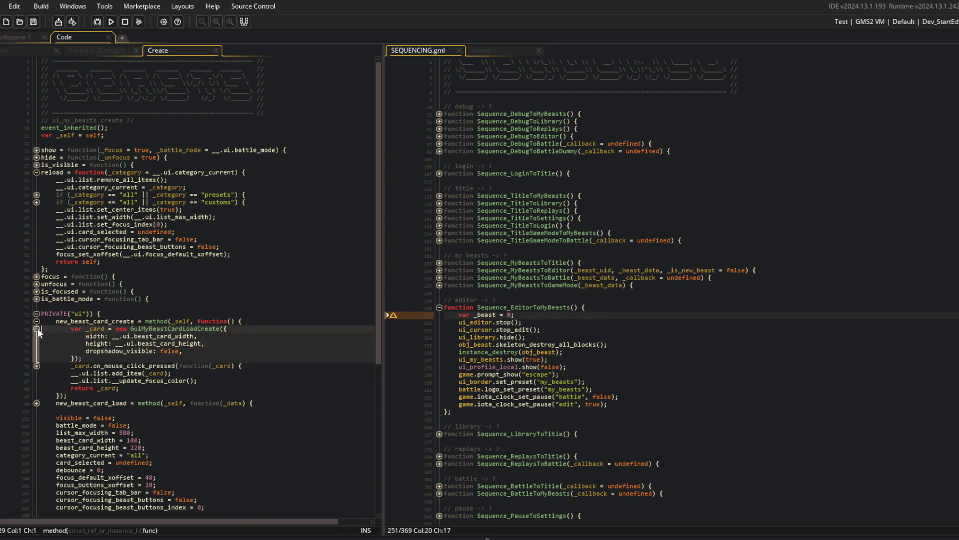
scroll(47, 359, down, 2)
click(37, 360)
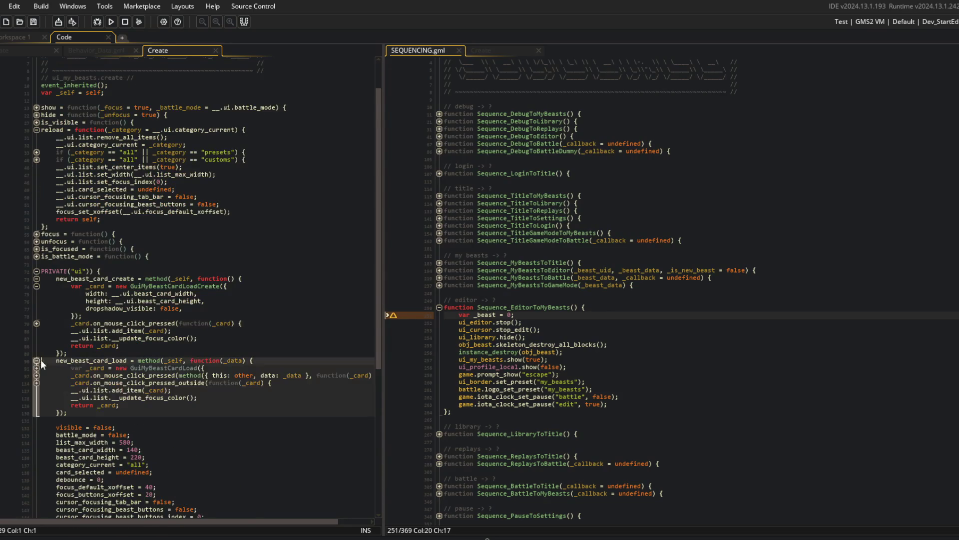
middle_click(149, 367)
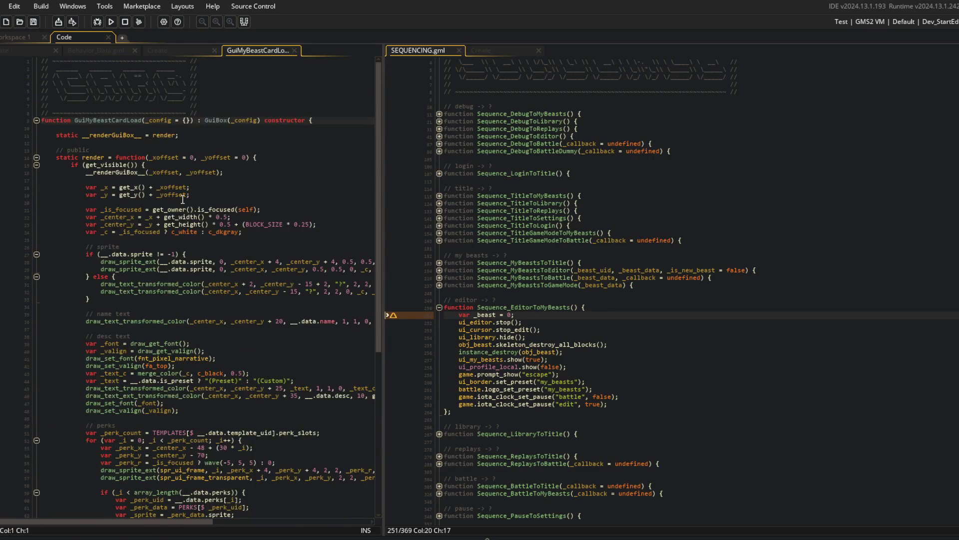
scroll(183, 199, down, 1)
click(166, 50)
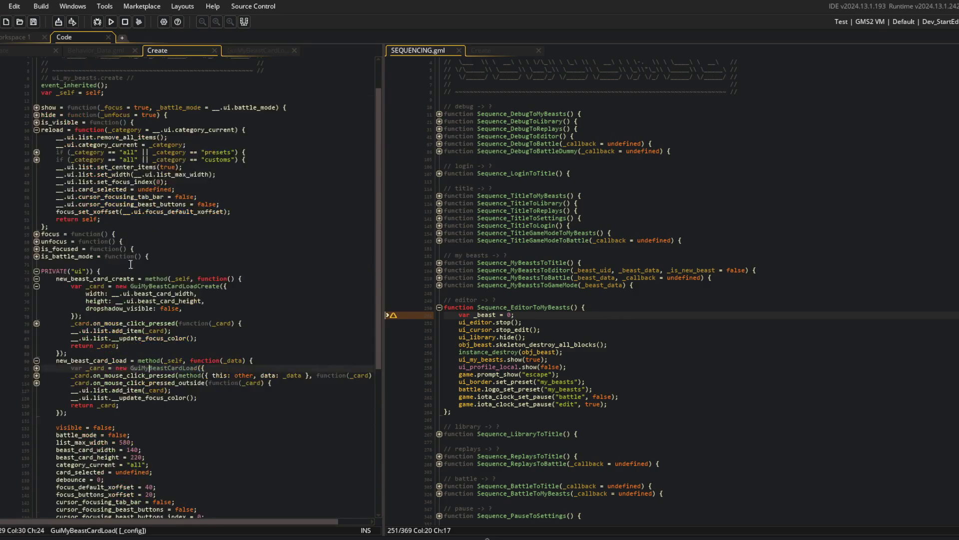
Step: Review the _data uses and the card's click-pressed focus handler in GuiMyBeastCardLoad
click(225, 360)
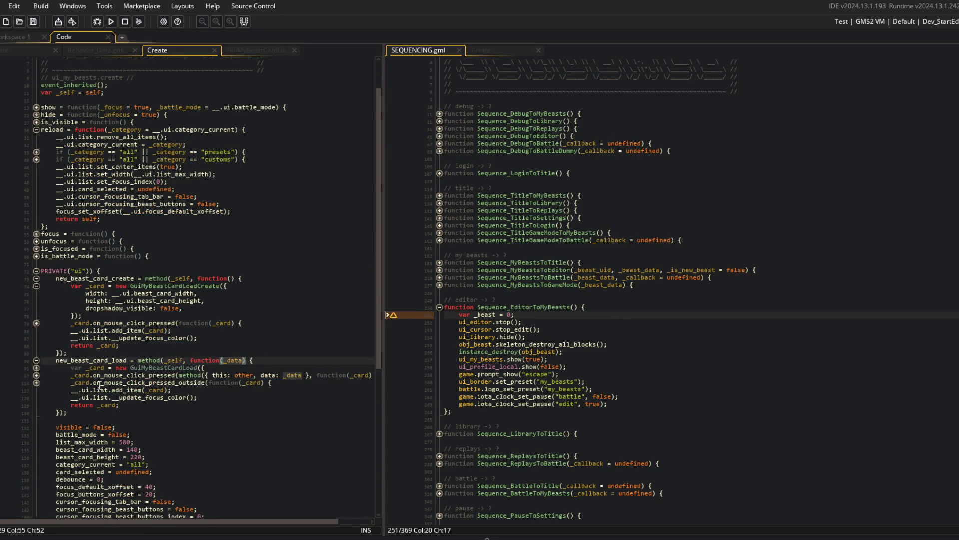
click(37, 368)
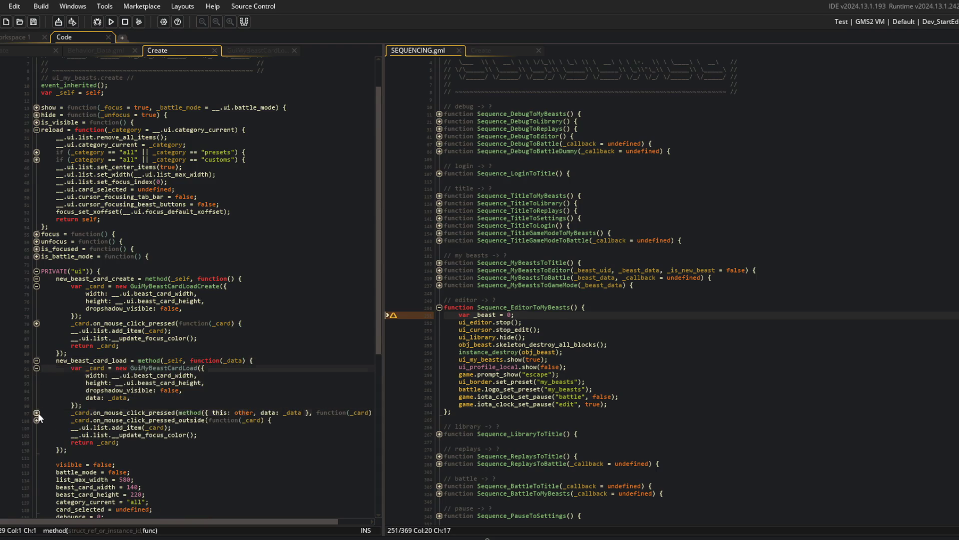
click(38, 412)
scroll(100, 374, down, 3)
click(37, 364)
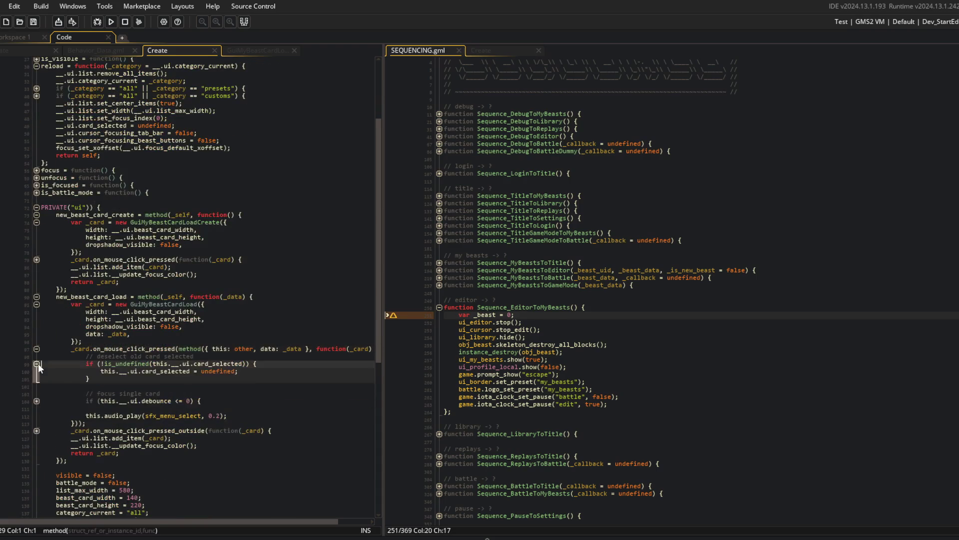
click(36, 400)
click(266, 349)
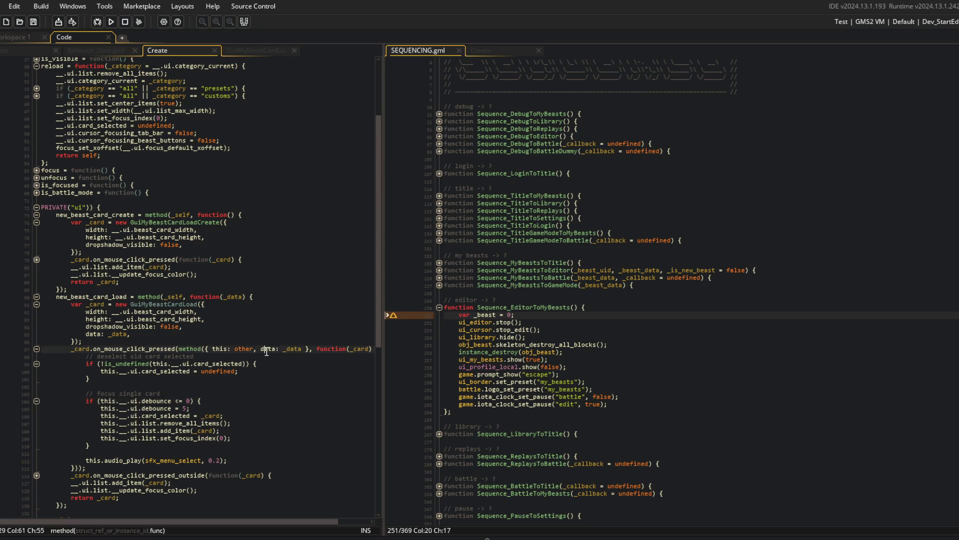
scroll(80, 424, down, 3)
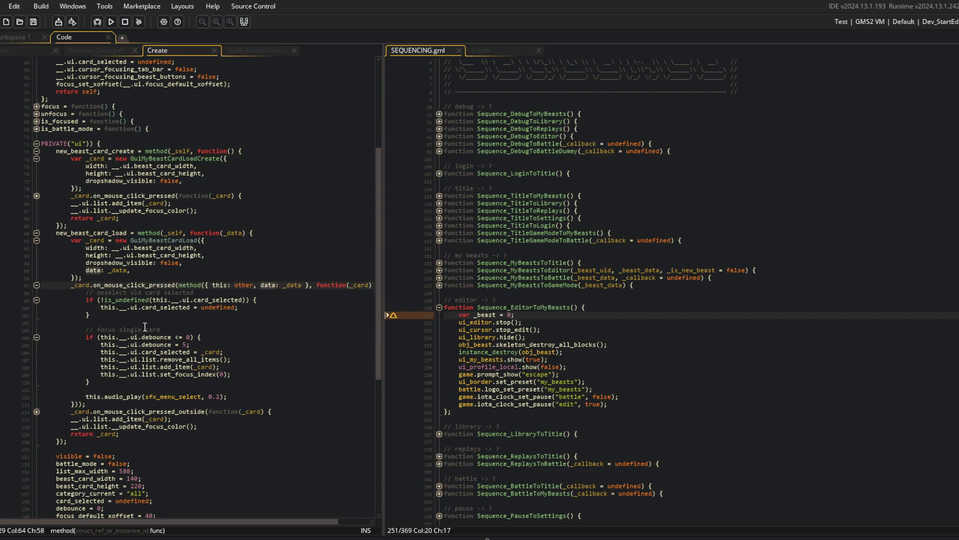
click(245, 50)
scroll(172, 241, down, 5)
scroll(208, 285, up, 2)
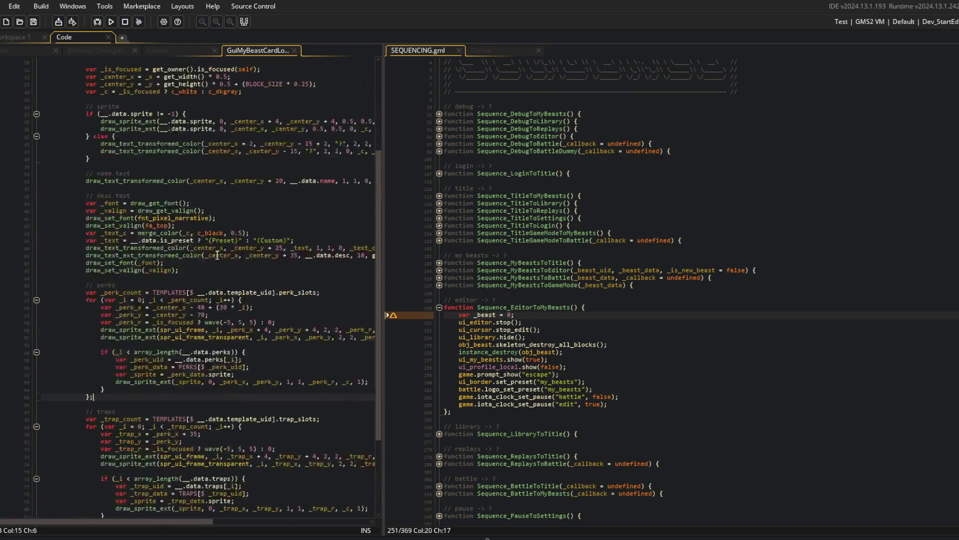
click(159, 50)
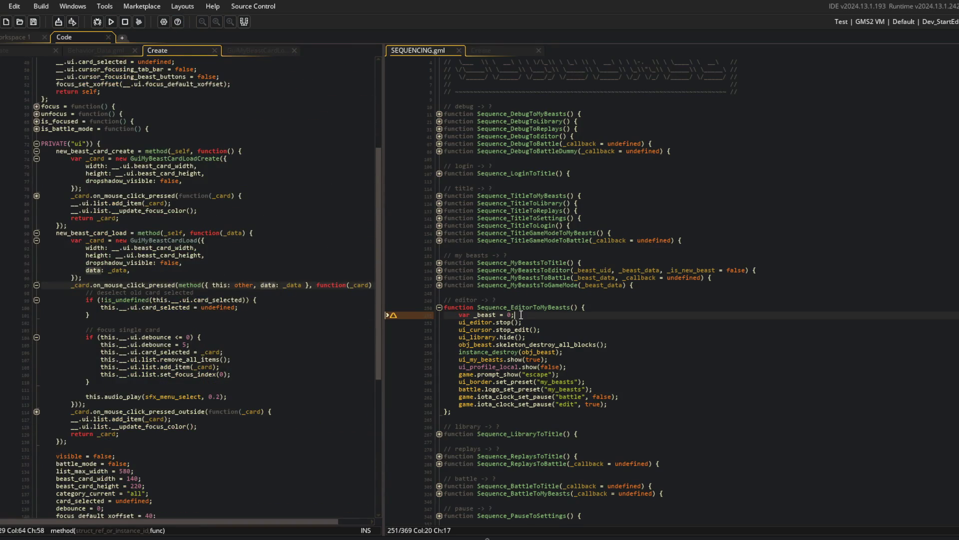
Step: Replace 'var _beast = 0;' with 'var _name = obj_beast.data.name;' and save SEQUENCING.gml
key(BackSpace)
key(BackSpace)
key(BackSpace)
key(BackSpace)
text(_name = obj_beast.data.name;)
key(ctrl+s)
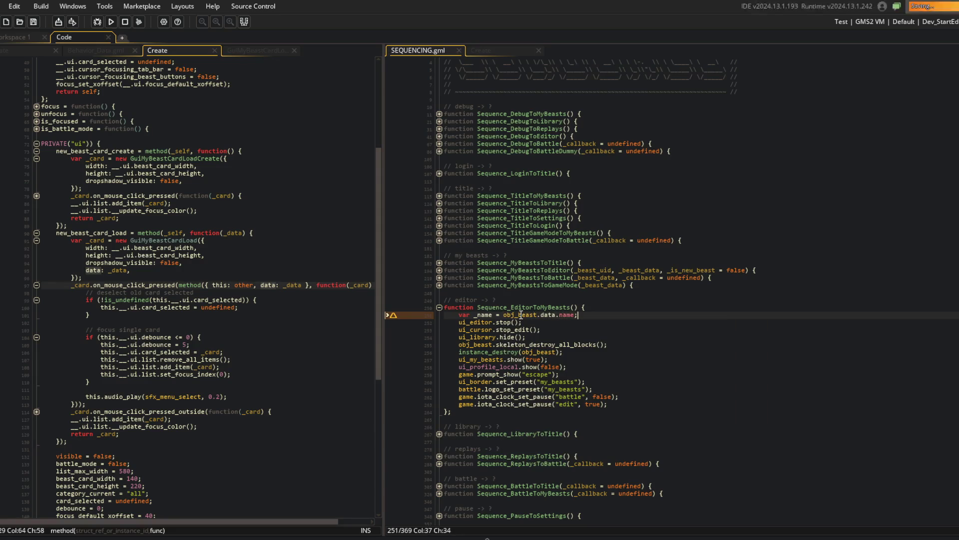
click(192, 232)
scroll(197, 240, up, 8)
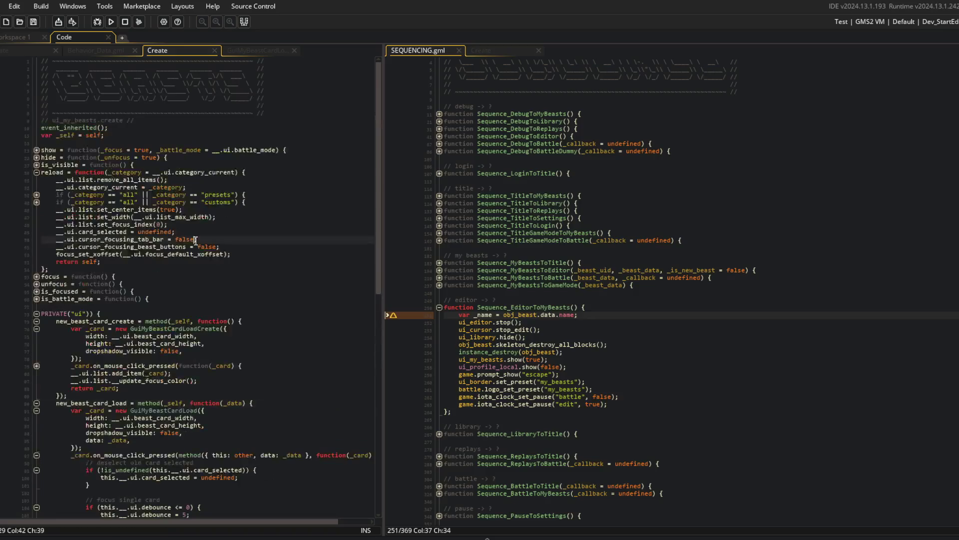
Step: Fold the Create code's function blocks and place the caret after the is_battle_mode line
key(ctrl+shift+bracketleft)
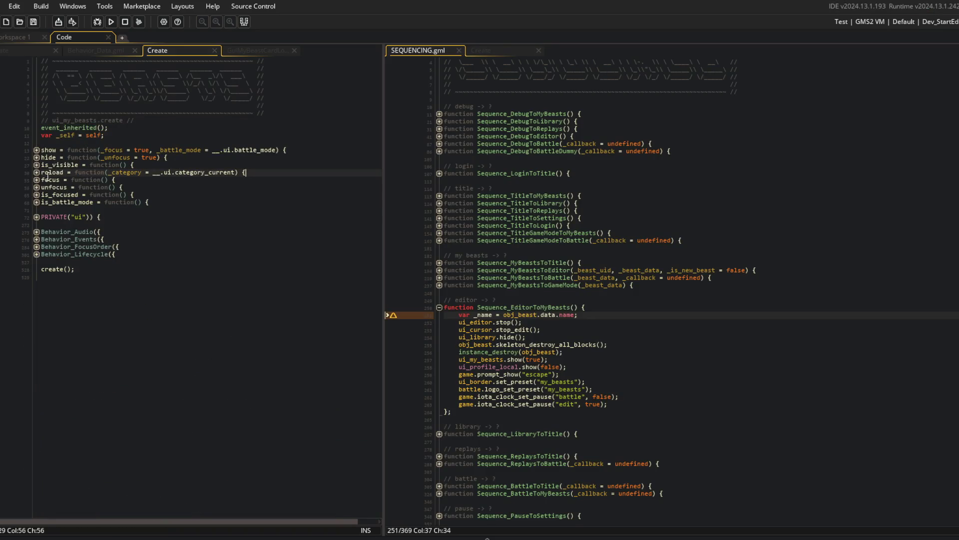
key(ctrl+shift+bracketright)
key(Down)
key(Down)
key(Down)
key(Left)
key(Left)
key(Left)
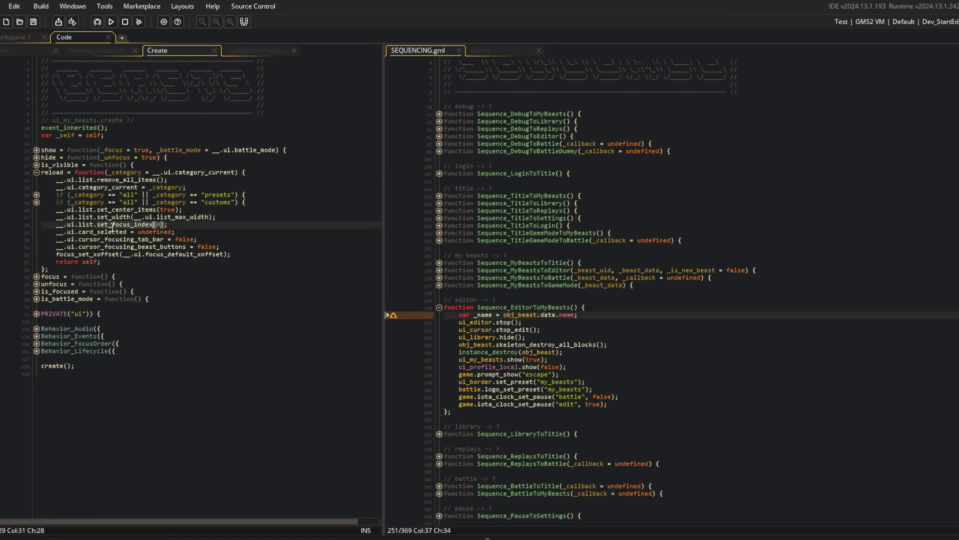
click(196, 307)
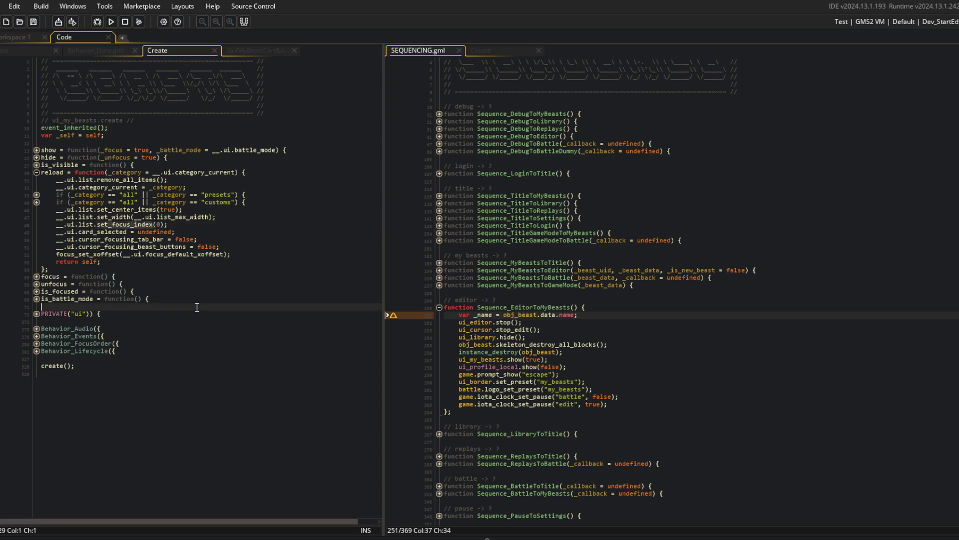
Step: Declare focus_beast_card = function(_beast_name) with an empty body below is_battle_mode
key(Return)
key(Up)
key(Tab)
text(set_list_fo)
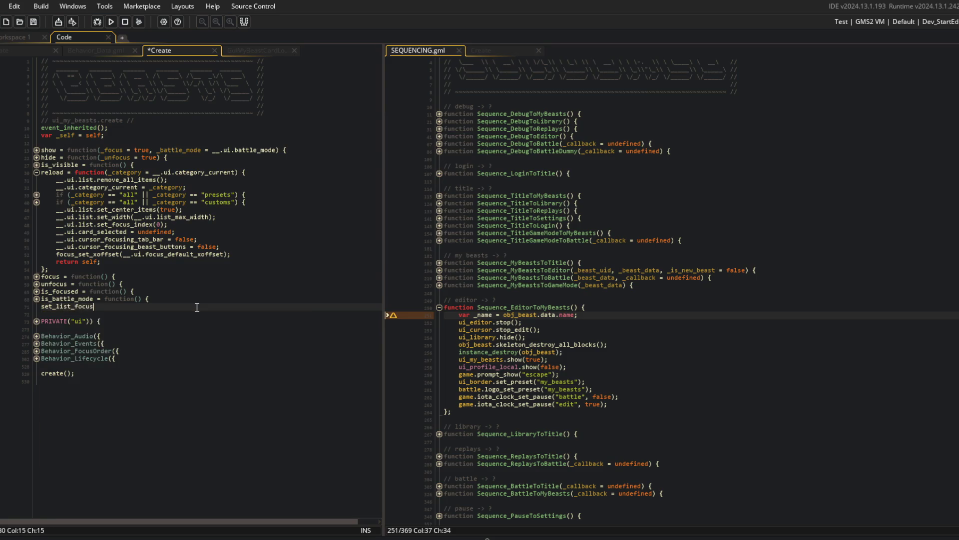
key(ctrl+BackSpace)
text(focus_)
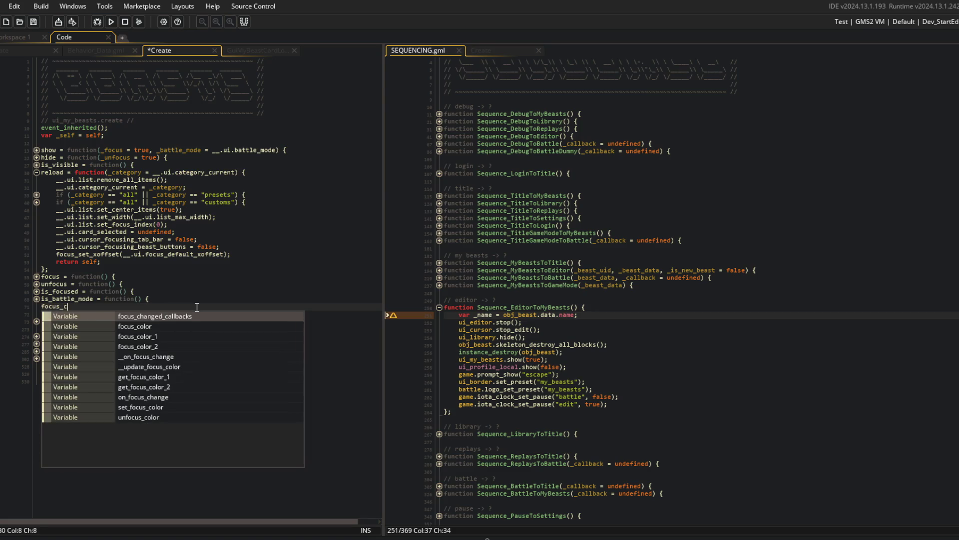
text(beast_card = function(_beast)
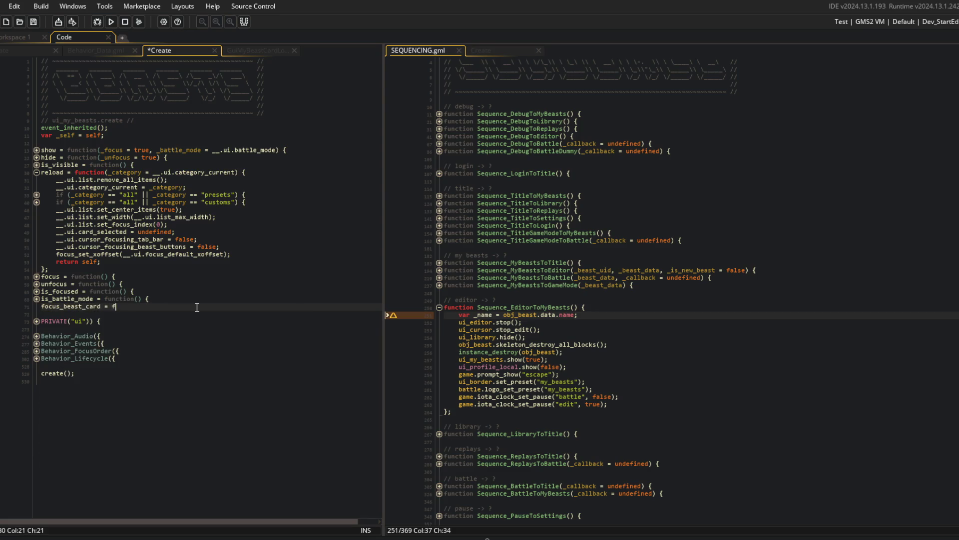
text(_name) {)
key(Return)
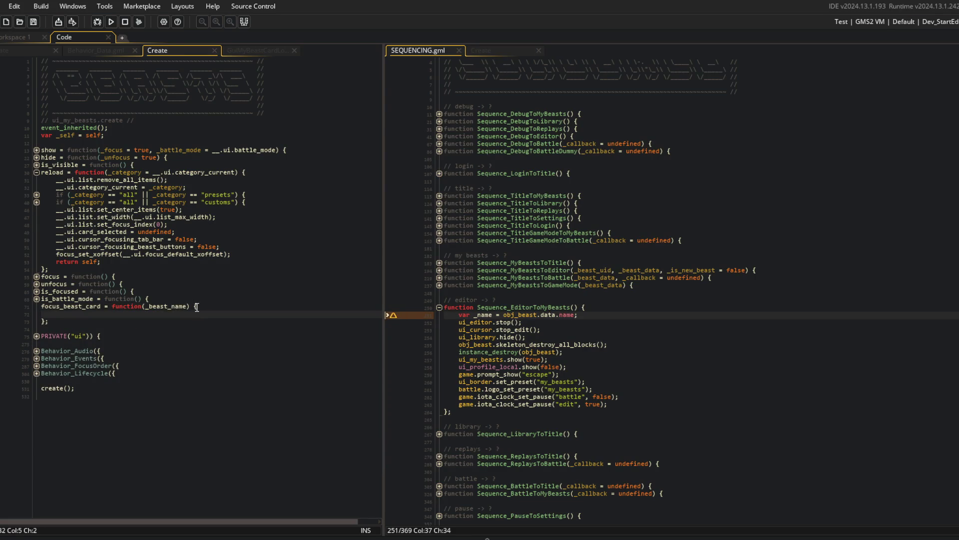
double_click(69, 306)
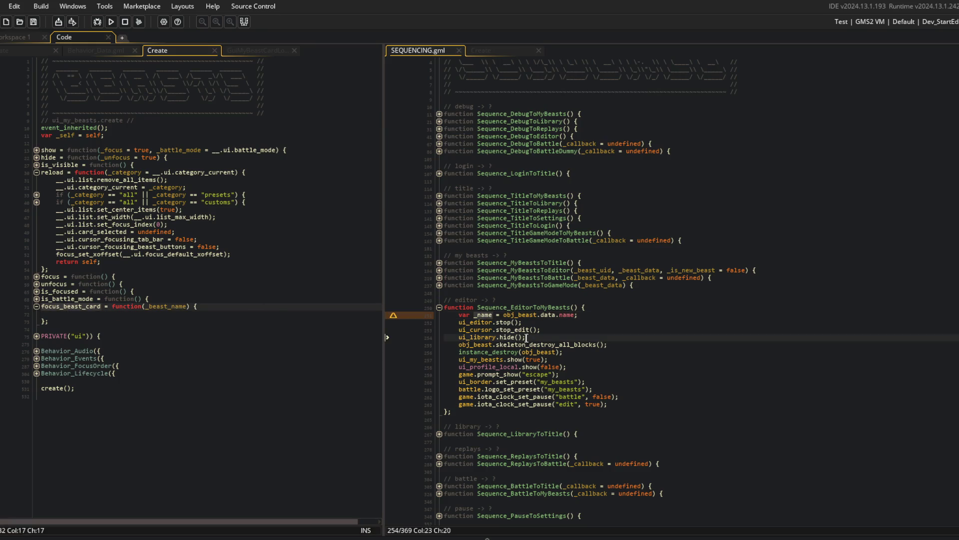
Step: Duplicate the ui_my_beasts.show(true) line into ui_my_beasts.focus_beast_card(_name) and save
click(548, 360)
key(ctrl+d)
double_click(535, 367)
text(_name)
double_click(515, 367)
text(focus_)
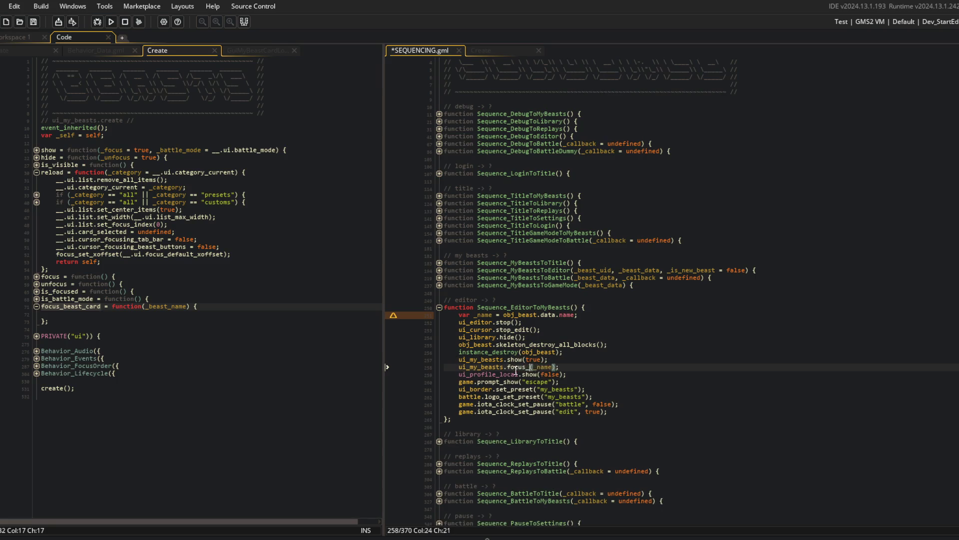
text(bea)
key(Return)
key(ctrl+s)
Step: Comment the new call with '// focus just-edited beast card' and save the script
key(Up)
key(Down)
key(End)
key(BackSpace)
key(BackSpace)
key(BackSpace)
text(newly crea)
key(ctrl+BackSpace)
key(ctrl+BackSpace)
text(ju)
text(st card)
key(ctrl+s)
Step: Check the _name declaration, then fix the indent of the focus_beast_card body line
click(619, 345)
click(641, 320)
key(Up)
key(ctrl+Left)
key(ctrl+Left)
click(566, 300)
click(105, 313)
key(BackSpace)
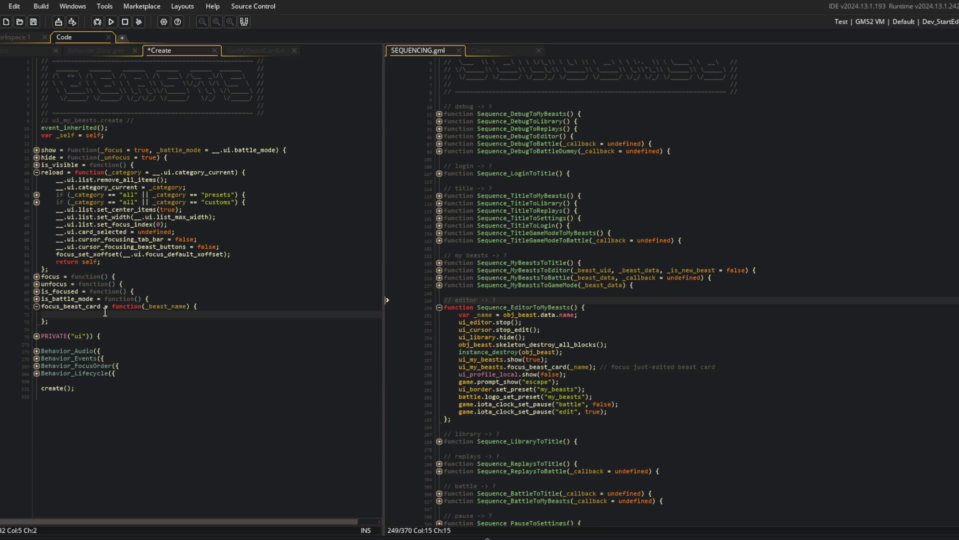
key(BackSpace)
key(BackSpace)
key(BackSpace)
key(BackSpace)
key(ctrl+s)
key(ctrl+t)
text(GuiList)
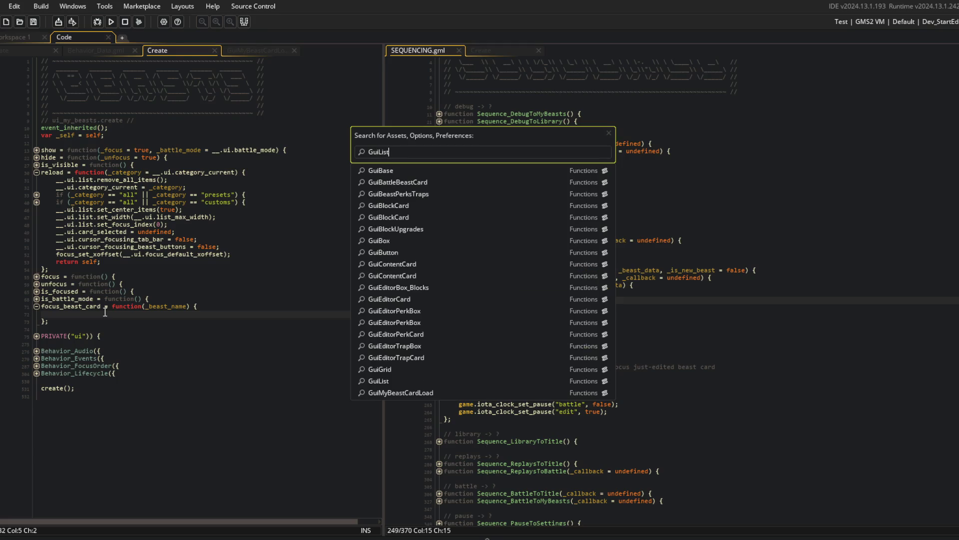
key(Return)
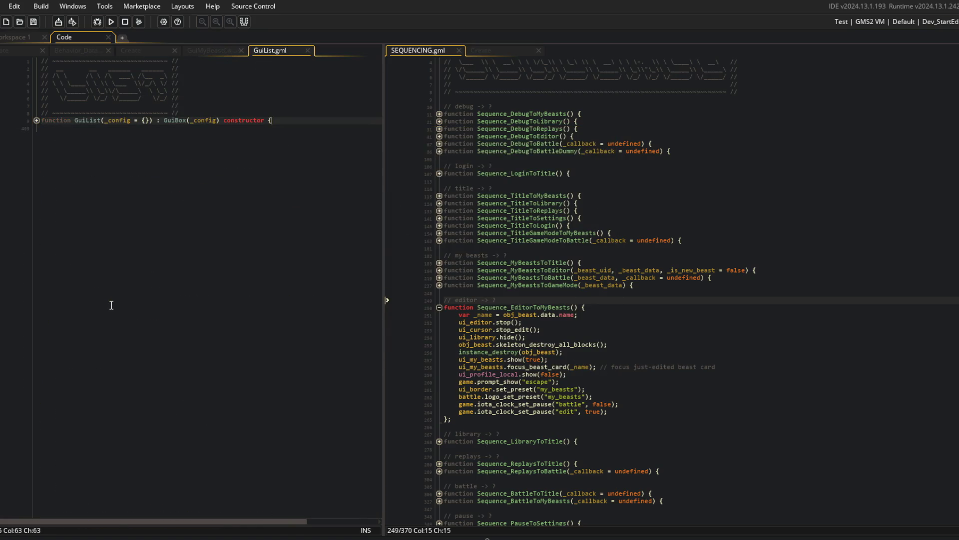
click(188, 250)
click(105, 279)
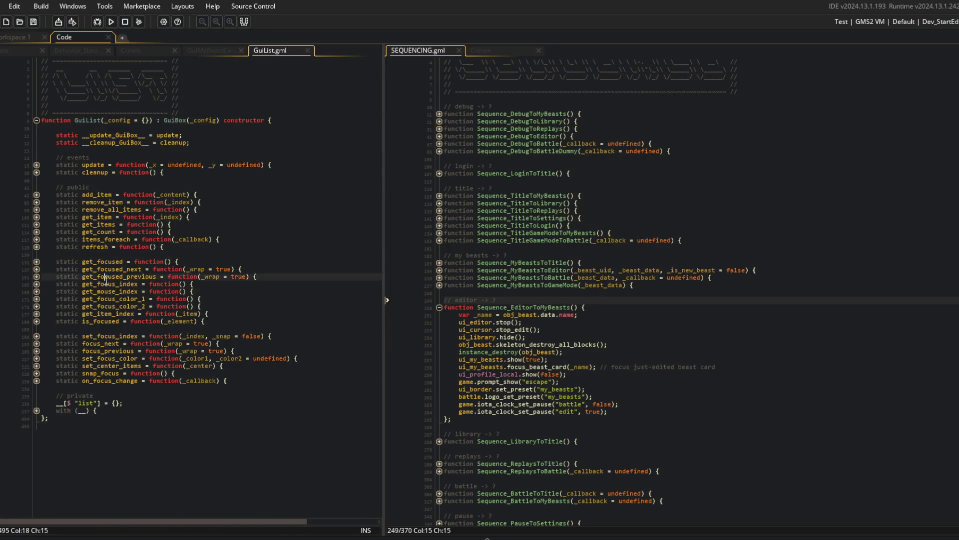
click(36, 283)
click(35, 284)
click(128, 246)
click(101, 224)
click(23, 51)
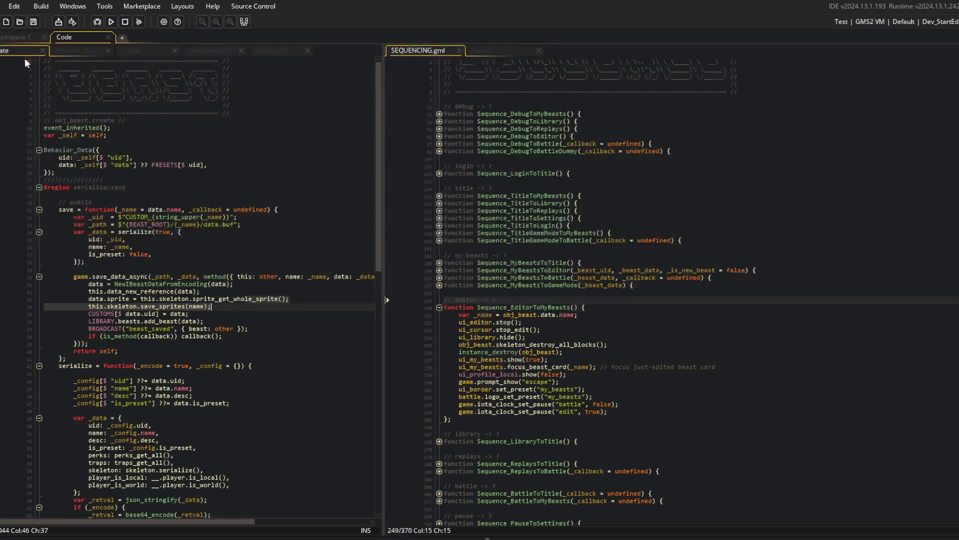
click(302, 52)
click(99, 217)
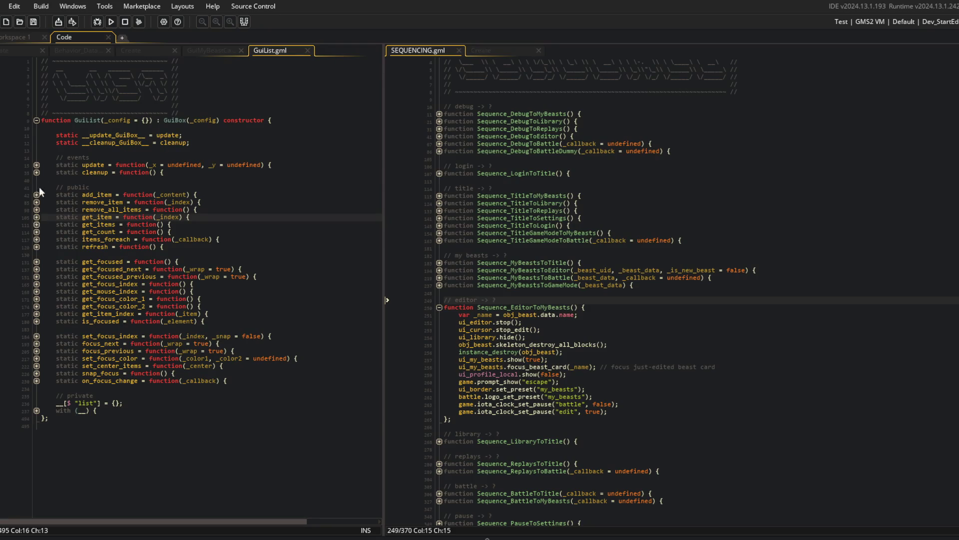
click(25, 50)
click(12, 47)
click(31, 50)
middle_click(26, 50)
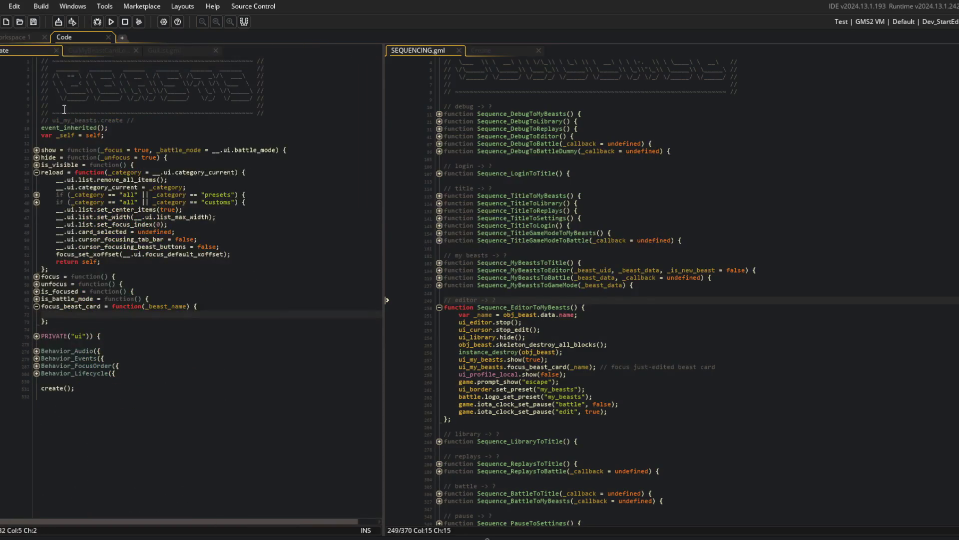
text(get_items)
Step: Declare var _cards = __.ui.list.get_items(); in focus_beast_card
key(Home)
text(var _car)
text(ds = __.ui)
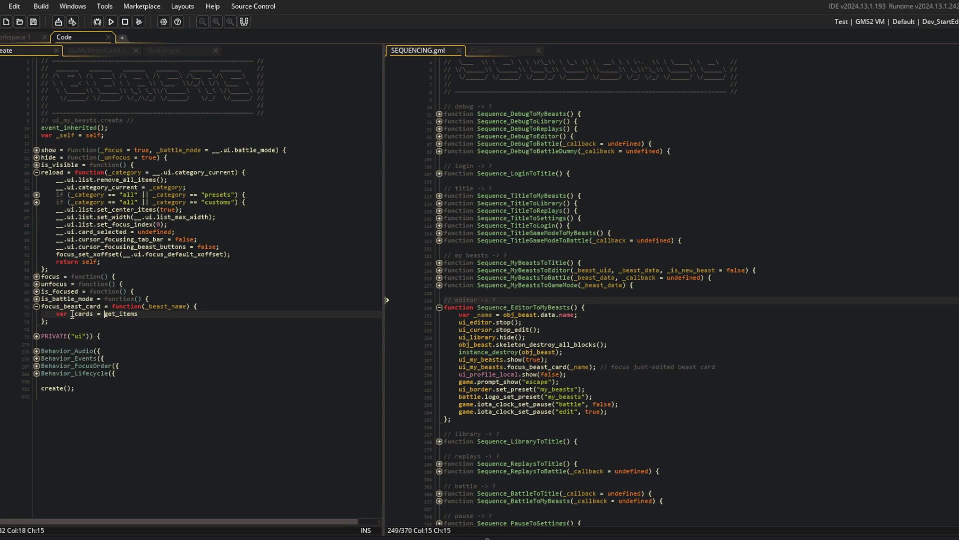
text(.list.get_items)
text(();)
key(Return)
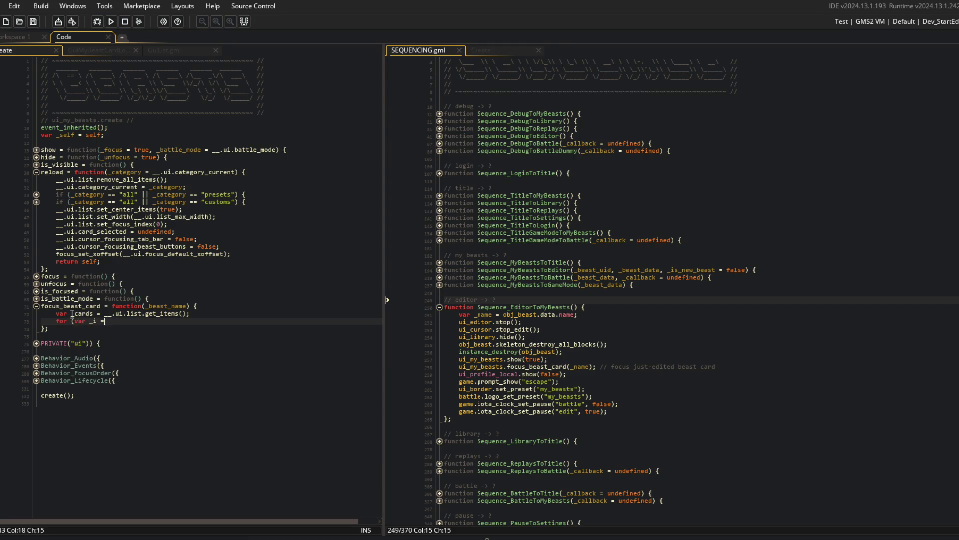
Step: Open a for loop over _cards up to array_length(_cards) with an empty body
key(BackSpace)
key(BackSpace)
key(BackSpace)
text(r _index = 0;)
key(Return)
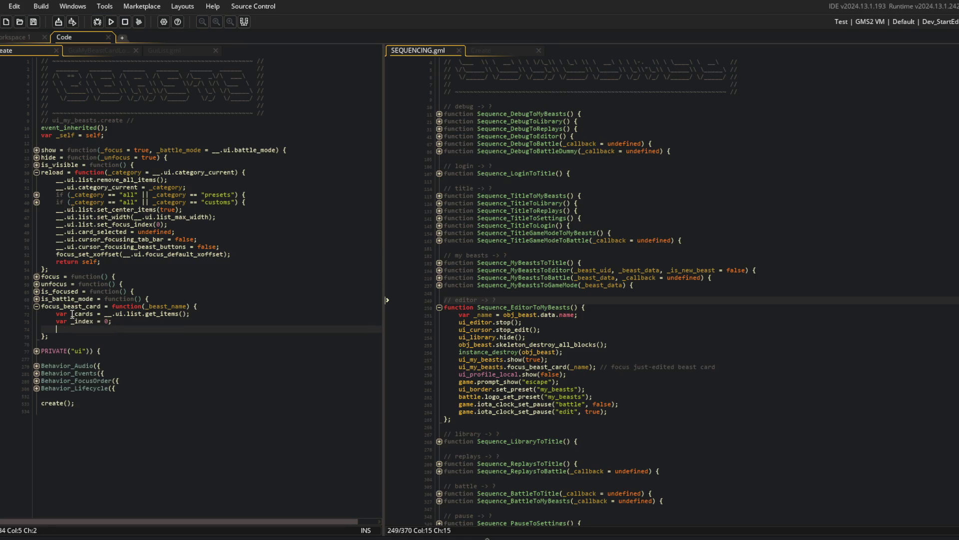
key(ctrl+z)
key(shift+Home)
key(BackSpace)
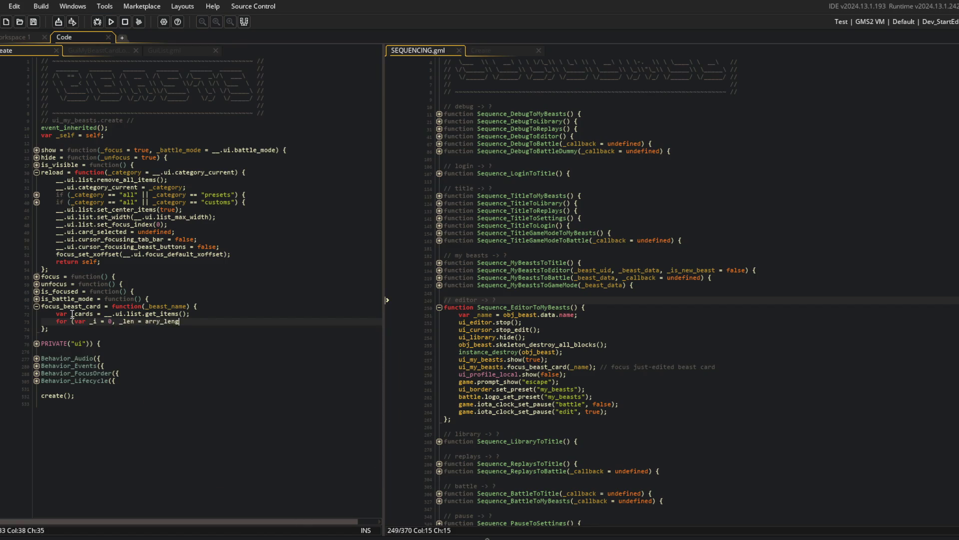
text(y_length()
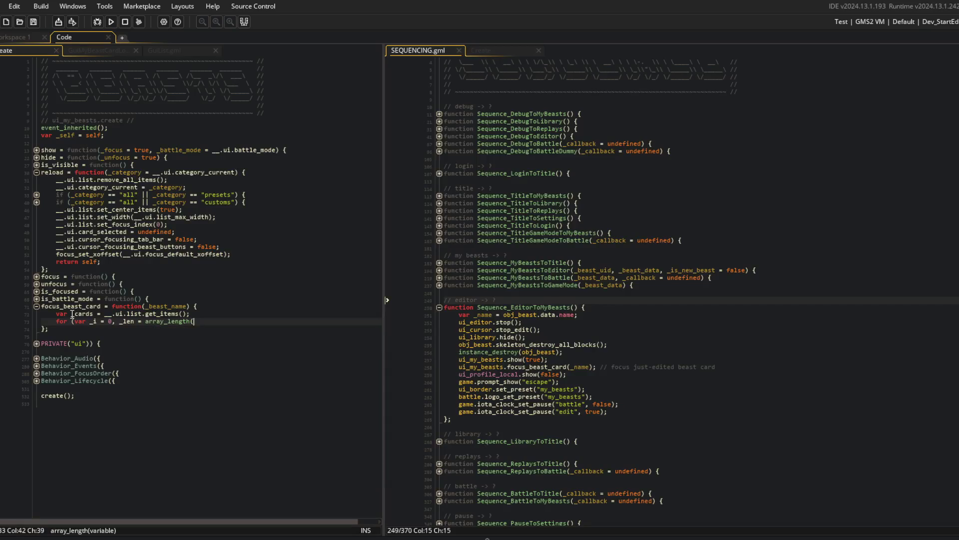
text(_cards); _i < _len; _i++) {)
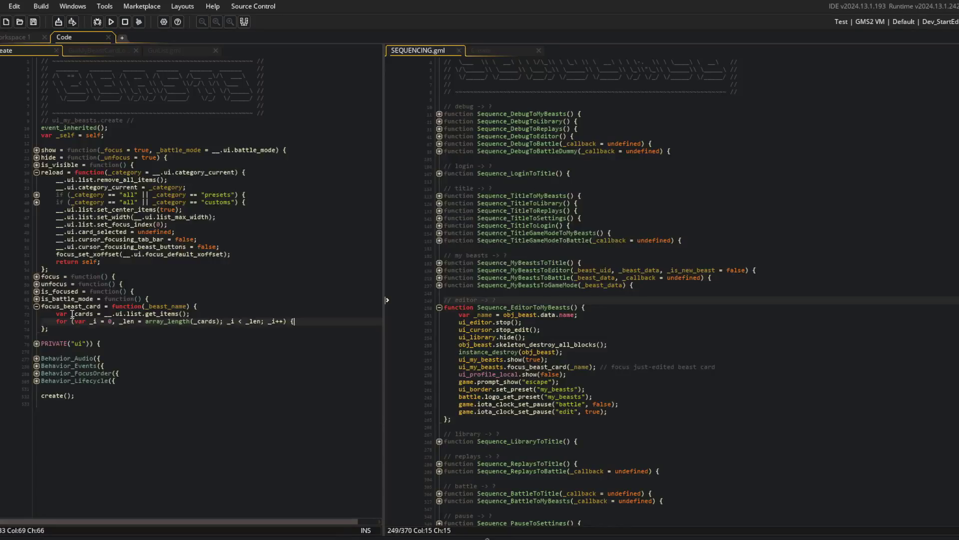
key(Return)
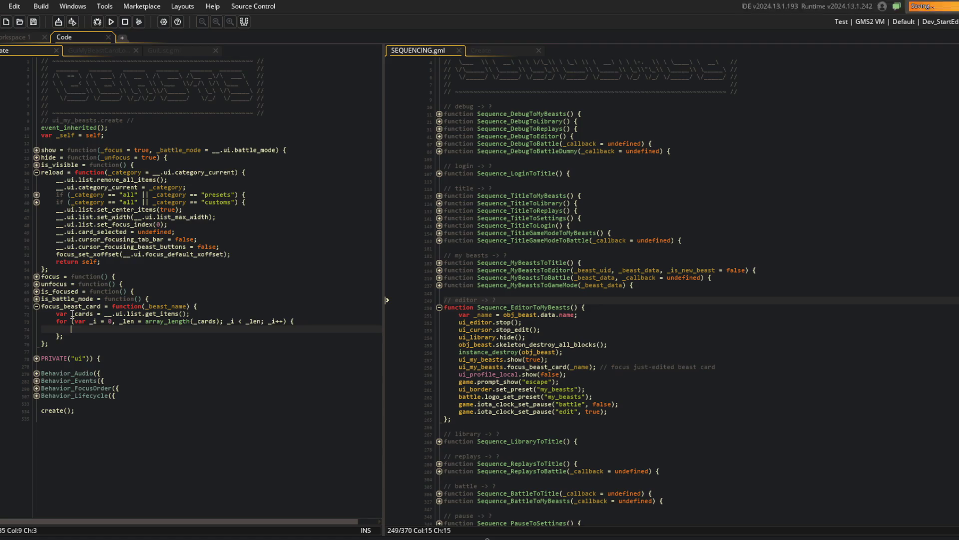
key(ctrl+Tab)
Step: Check which data field GuiMyBeastCardLoad stores for each card
scroll(71, 314, down, 3)
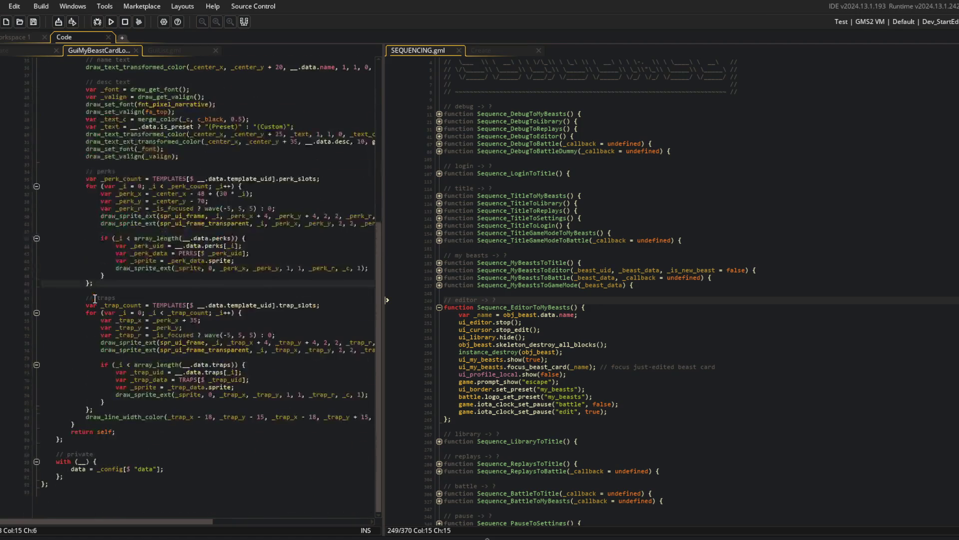
scroll(153, 287, up, 10)
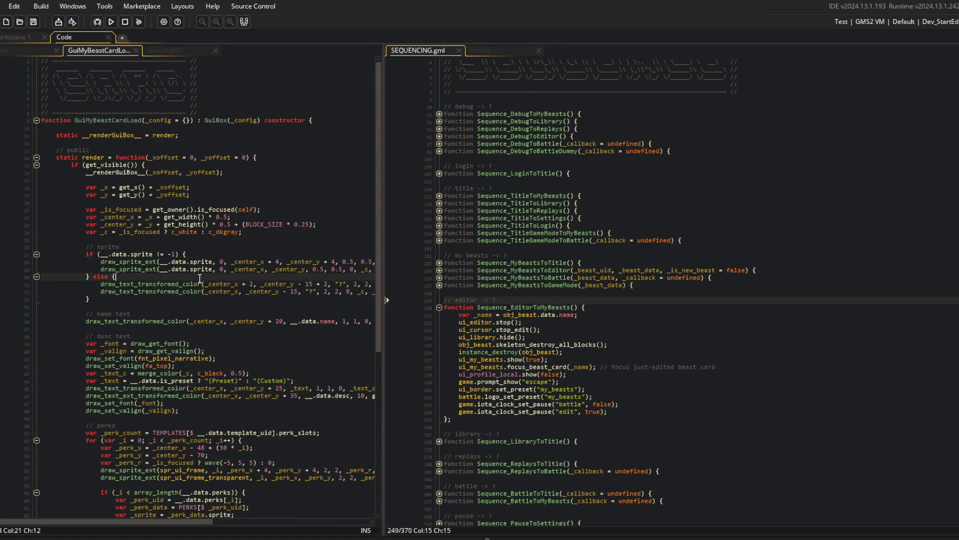
key(ctrl+m)
click(36, 180)
click(153, 135)
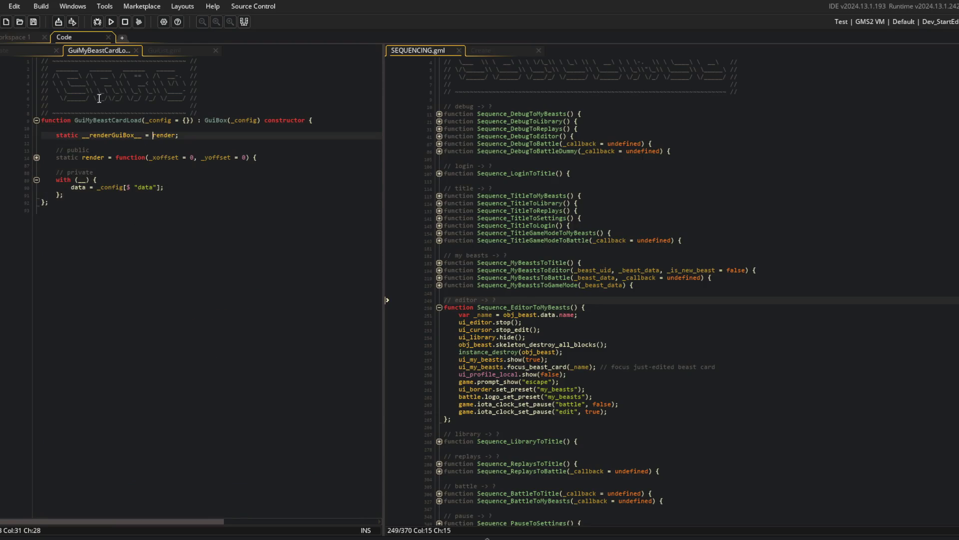
click(26, 49)
Step: Record _index of the card whose __.name matches _beast_name, add an _index != -1 check, return self
text(var _card = _cards[_i]; if (_card.__.name == _beast_name) { _index =)
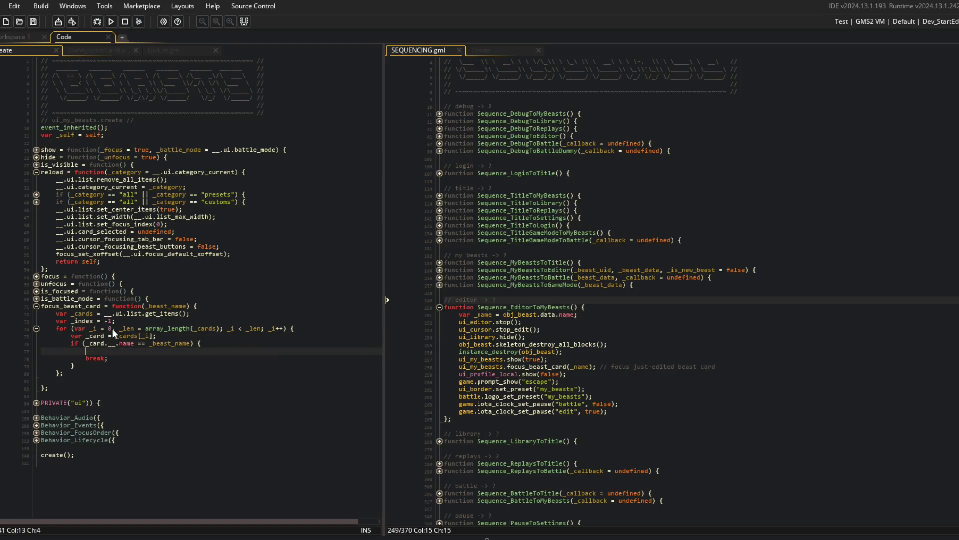
key(Down)
key(Down)
key(Down)
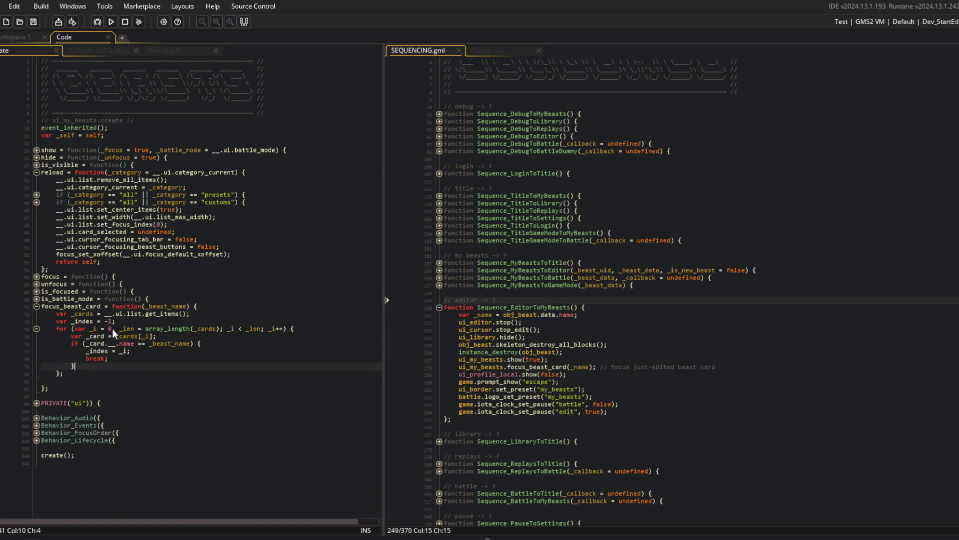
key(Return)
text(if (_index != -1))
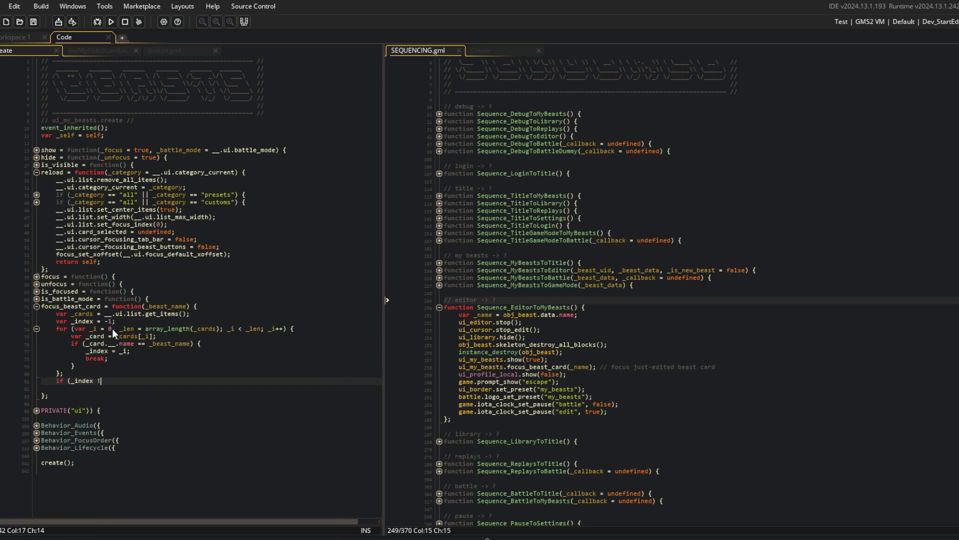
text( {)
key(Return)
key(Down)
key(Down)
text(return self;)
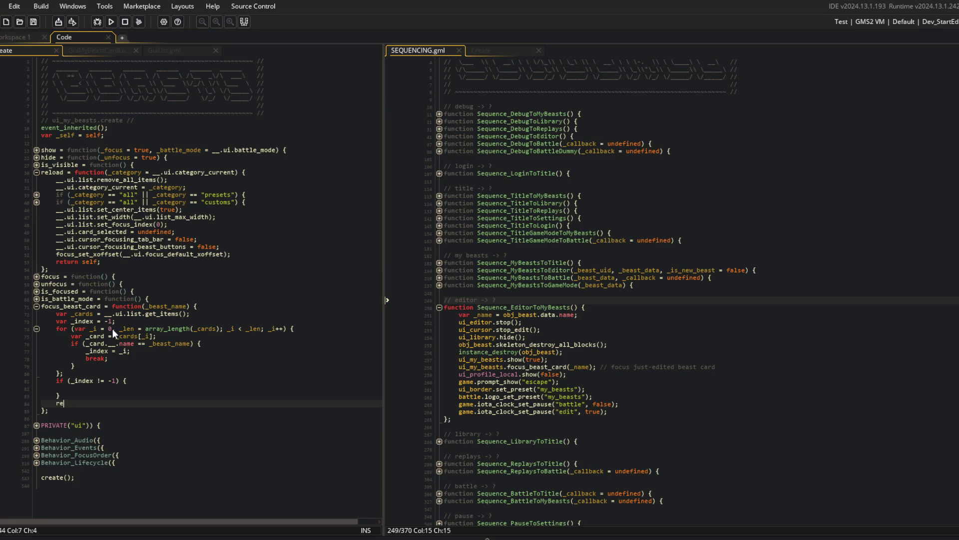
Step: Inside the check, fetch _cards[_index] and pass it to __.ui.list.set_focus_item
key(Up)
key(Up)
text(var _)
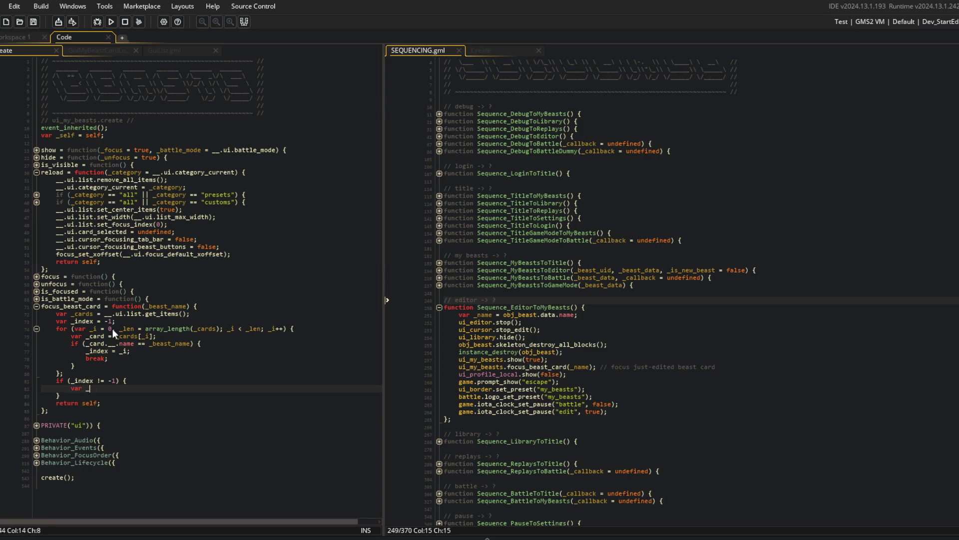
text(card = __.ui.)
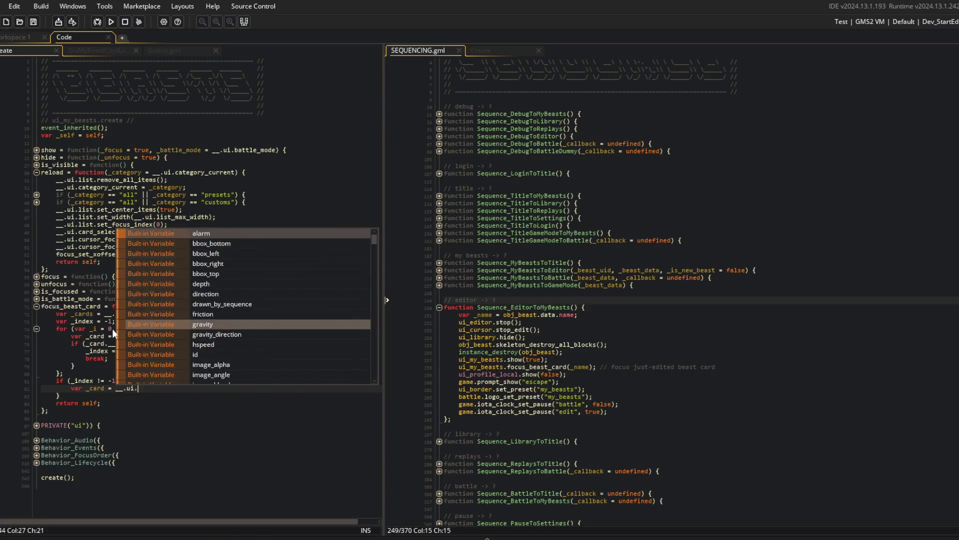
key(ctrl+BackSpace)
key(ctrl+BackSpace)
text(_card)
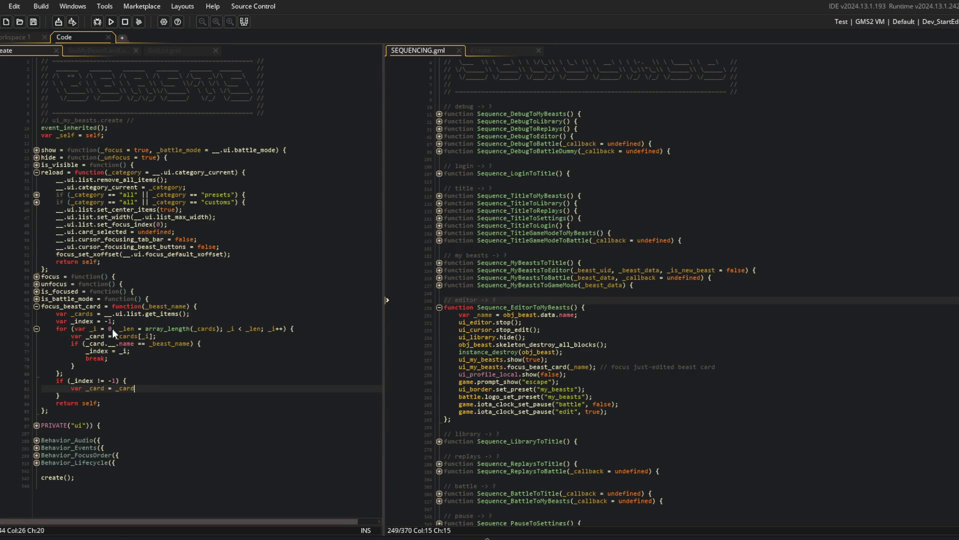
text(s[_index];)
key(Return)
text(__)
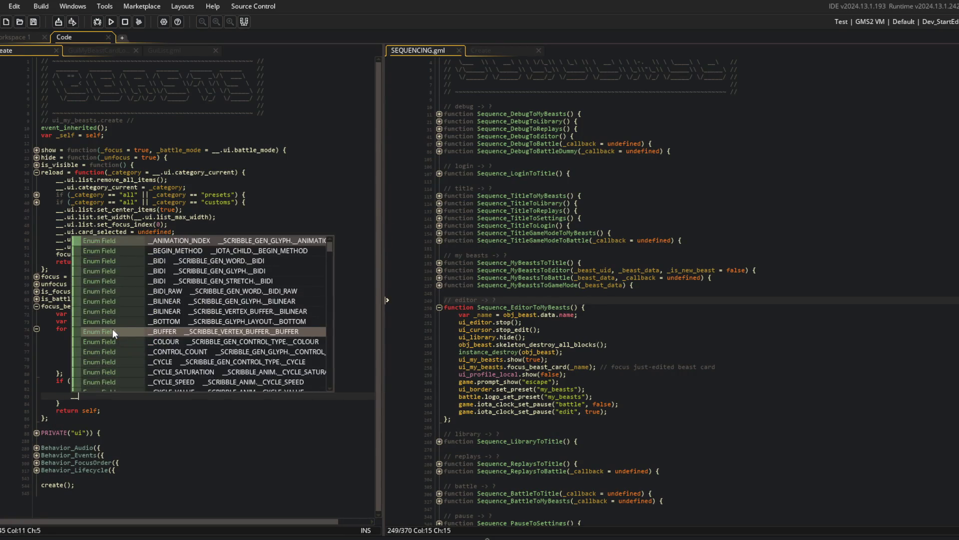
text(.ui.list.set_)
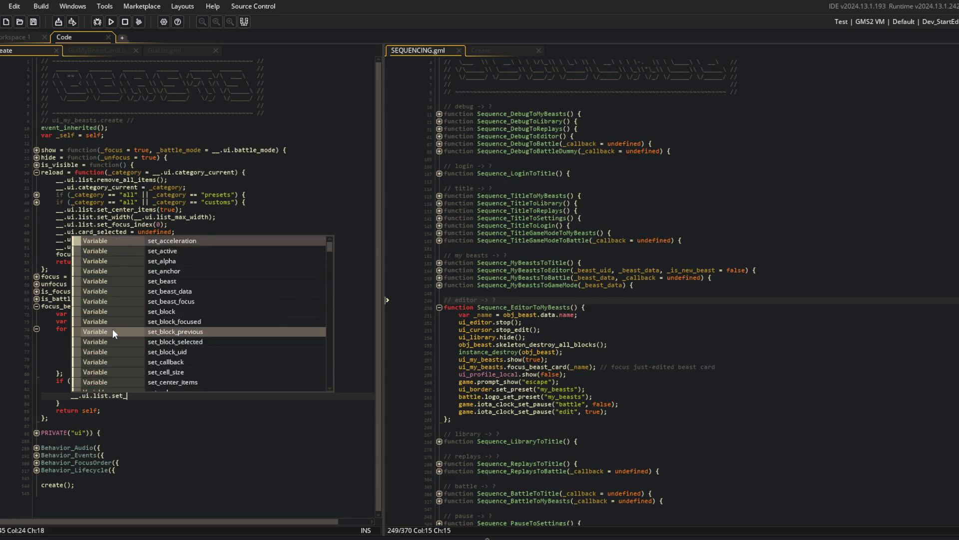
text(focus_item(_car)
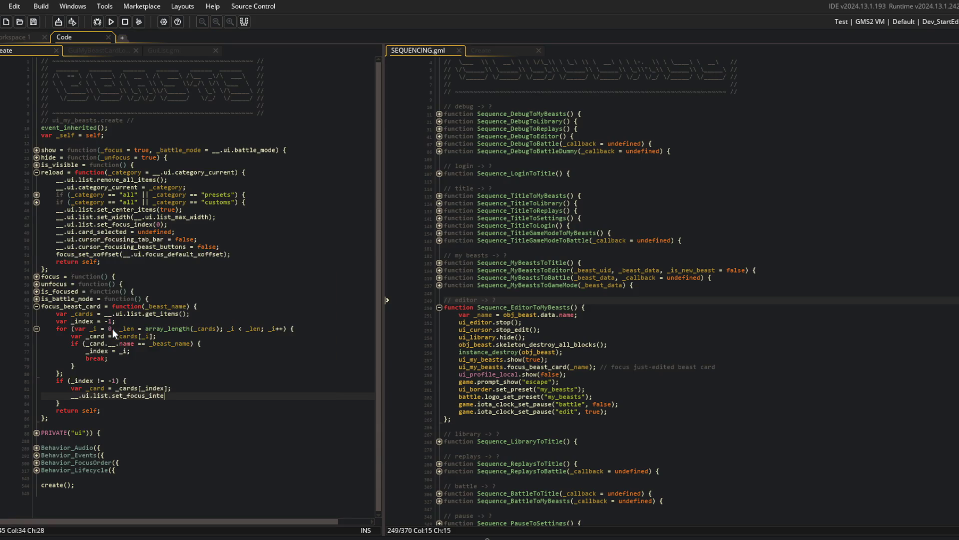
text(d);)
Step: Add static set_focus_item = function(_item, _snap = false) below set_focus_index in GuiList and save
click(175, 56)
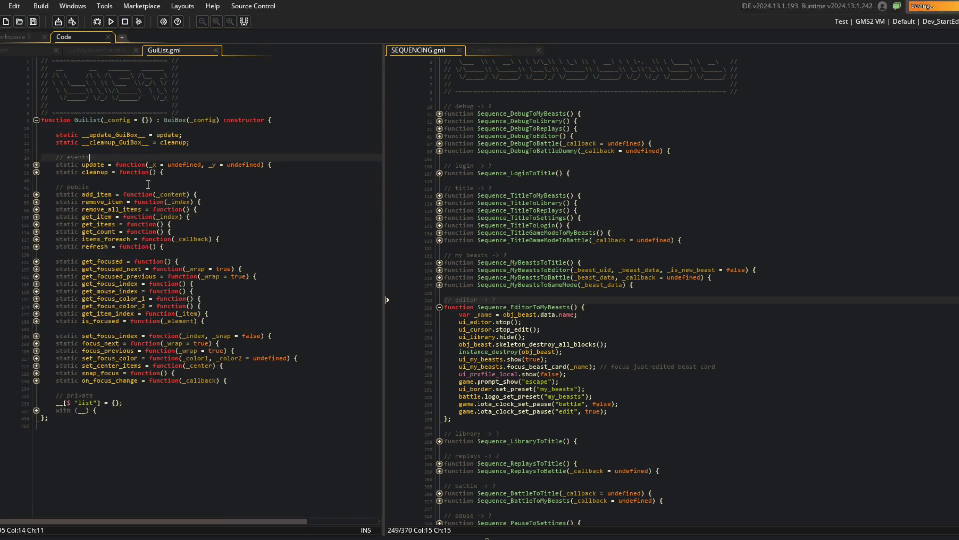
click(189, 303)
key(Down)
key(Down)
key(Down)
key(Down)
key(Down)
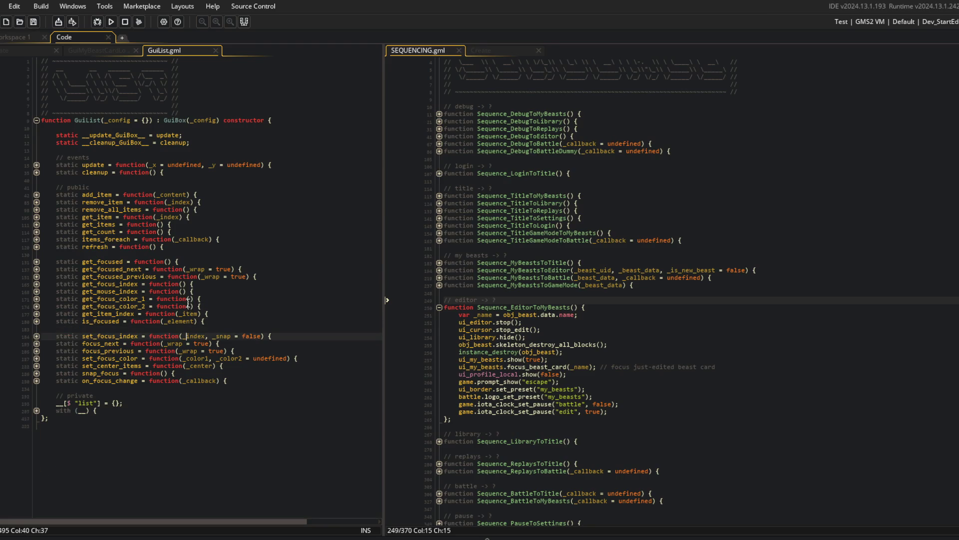
key(Return)
text(static set_focus_item = function(_)
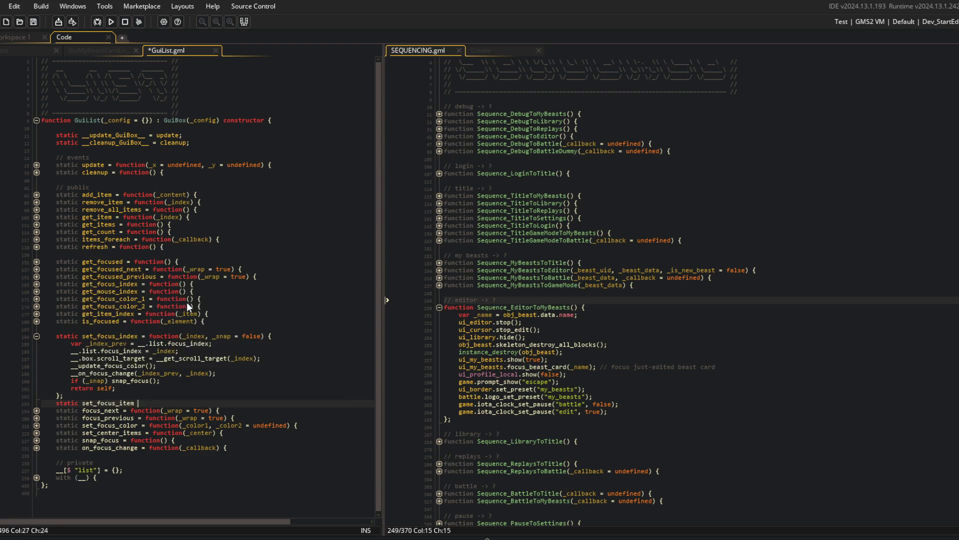
text(item, _snap =f a)
key(BackSpace)
key(BackSpace)
key(BackSpace)
text(false) {)
key(Return)
text(;)
key(ctrl+s)
Step: Copy set_focus_index's body into set_focus_item and save GuiList.gml
key(Up)
key(Up)
key(Up)
key(End)
key(shift+Up)
key(shift+Up)
key(shift+Up)
key(shift+Home)
key(Down)
key(Down)
key(Down)
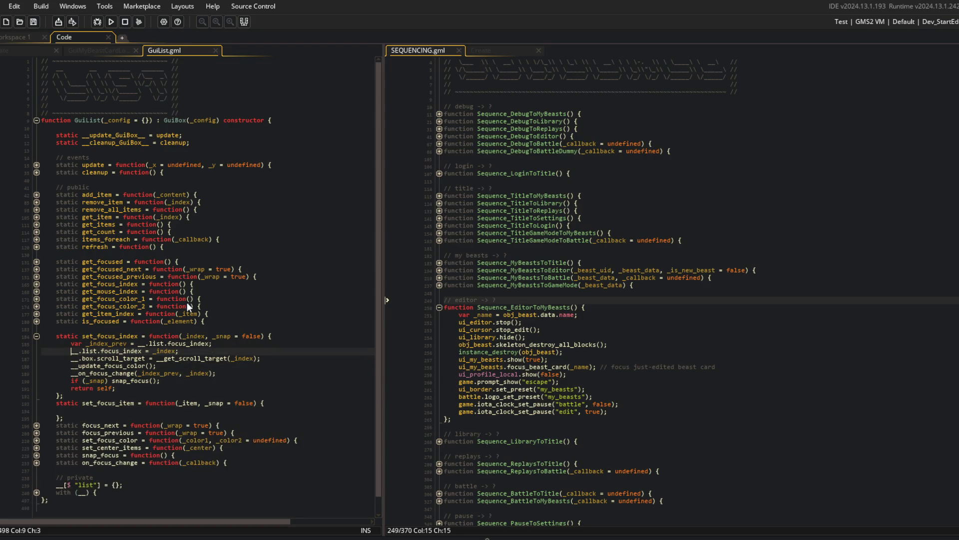
key(End)
key(Up)
text(var _index_prev = __.list.focus_index; 		__.list.focus_index = _index; 		__.box.scroll_target = __get_scroll_target(_index); 		__update_focus_color(); 		__on_focus_change(_index_prev, _index); 		if (_snap) snap_focus(); 		return self;)
key(Up)
key(Up)
key(Up)
key(Home)
key(ctrl+s)
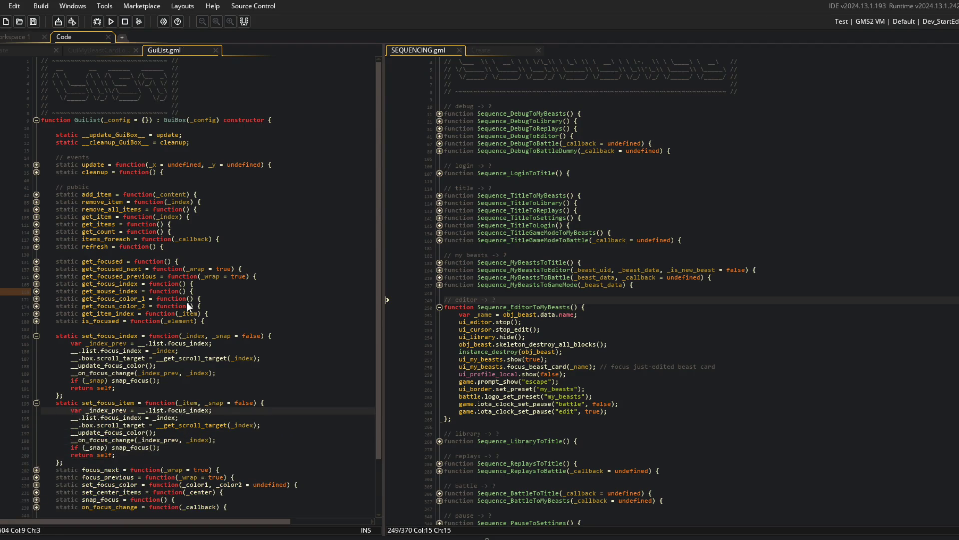
Step: Highlight focus_index in the copied body to see its other uses
scroll(227, 399, down, 2)
click(191, 390)
click(120, 369)
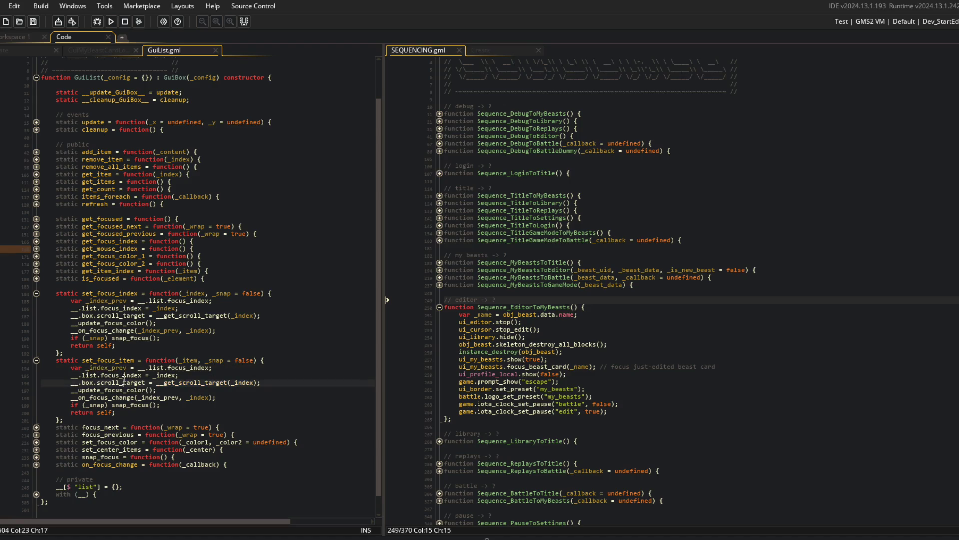
double_click(120, 375)
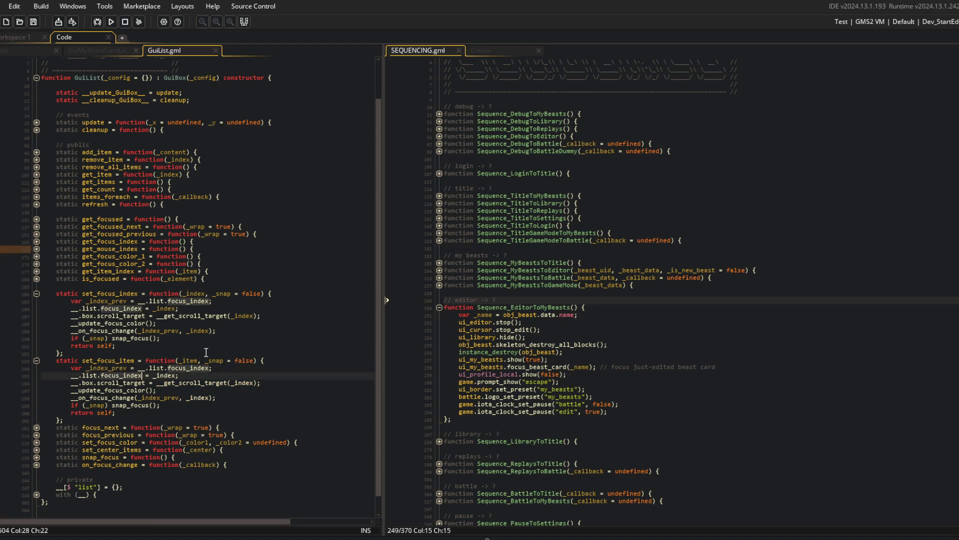
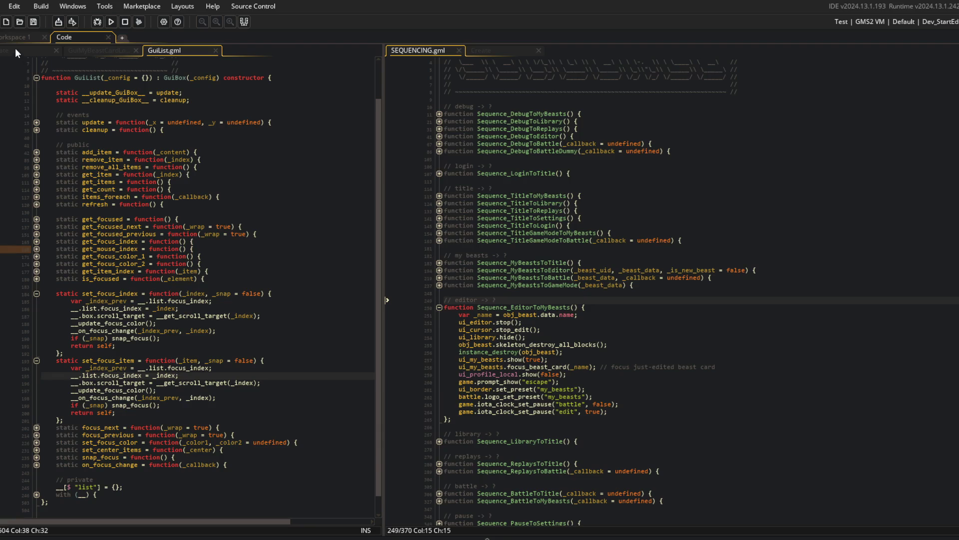
Step: Highlight get_item_index and the uses of the _item parameter in set_focus_item
click(102, 270)
double_click(102, 270)
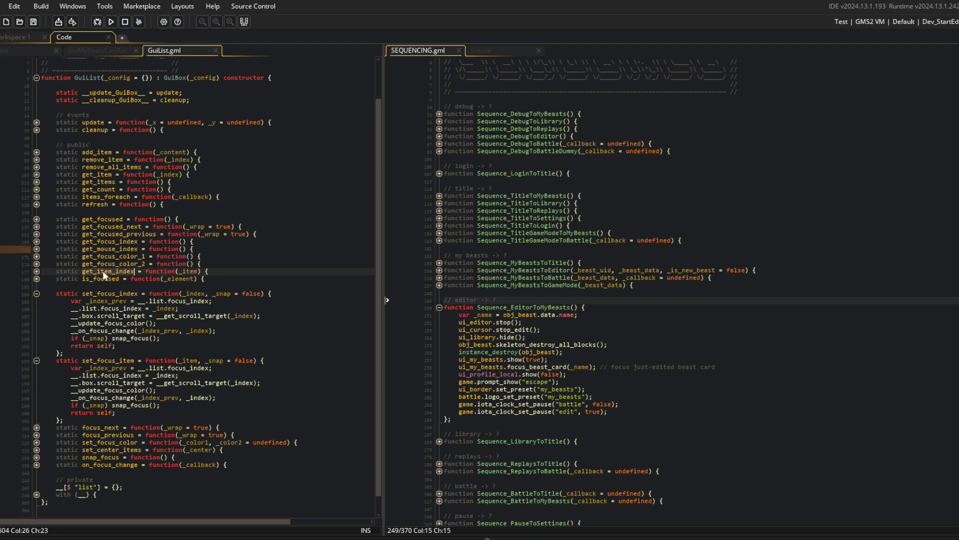
double_click(188, 360)
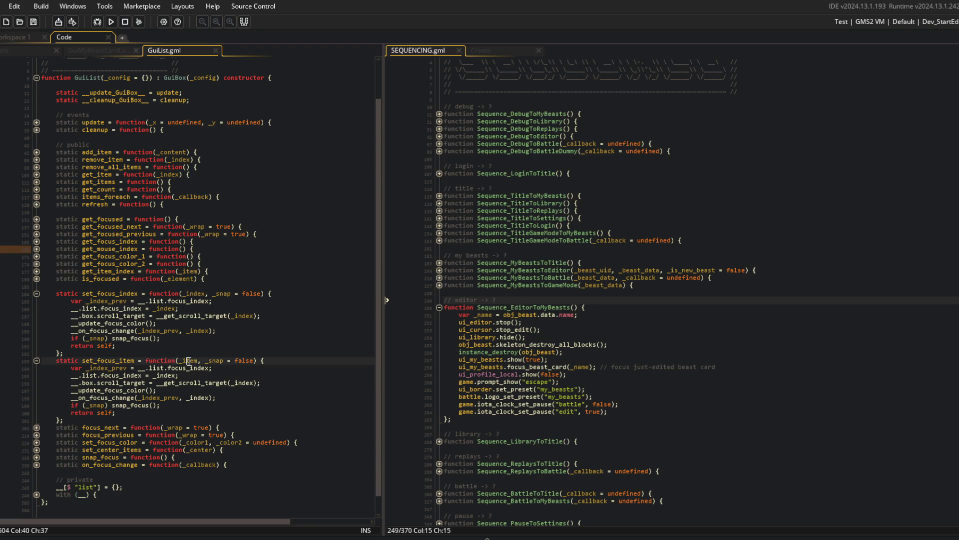
click(164, 375)
Step: Insert 'var _index = get_item_index(_item);' at the top of set_focus_item and save GuiList.gml
click(229, 376)
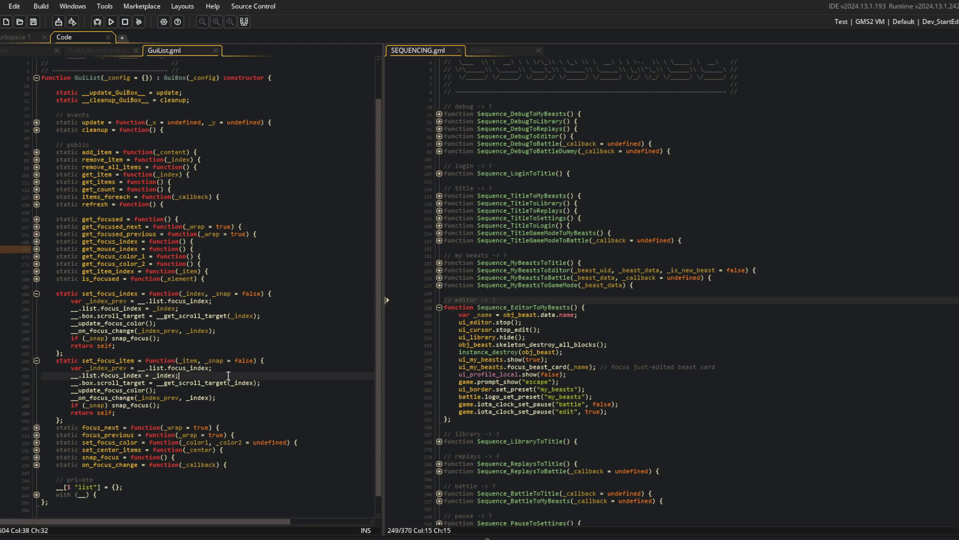
key(Up)
key(Return)
text(var _index = get_item_index()
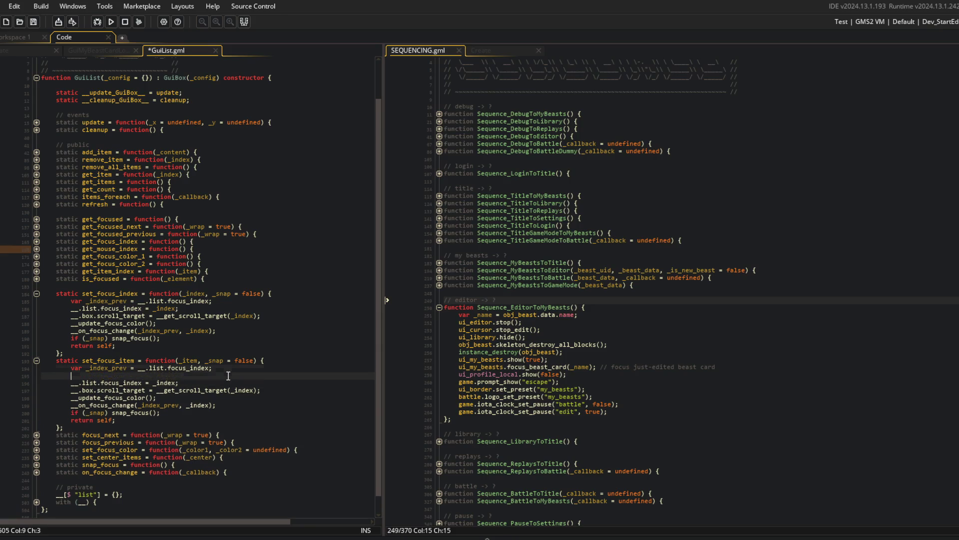
text(_item);)
key(ctrl+s)
key(Down)
key(Down)
Step: Highlight every use of _index, then fold the set_focus_index function
key(Up)
double_click(102, 376)
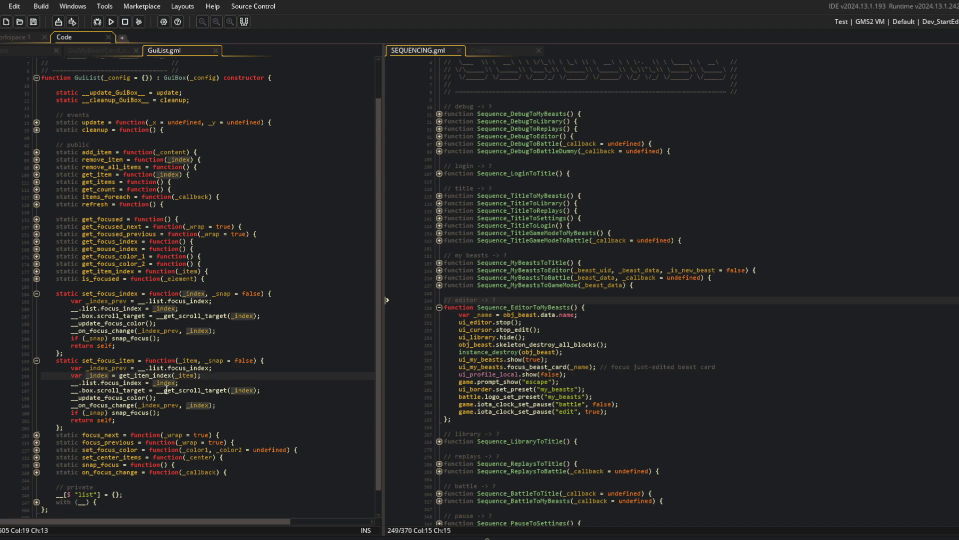
click(36, 293)
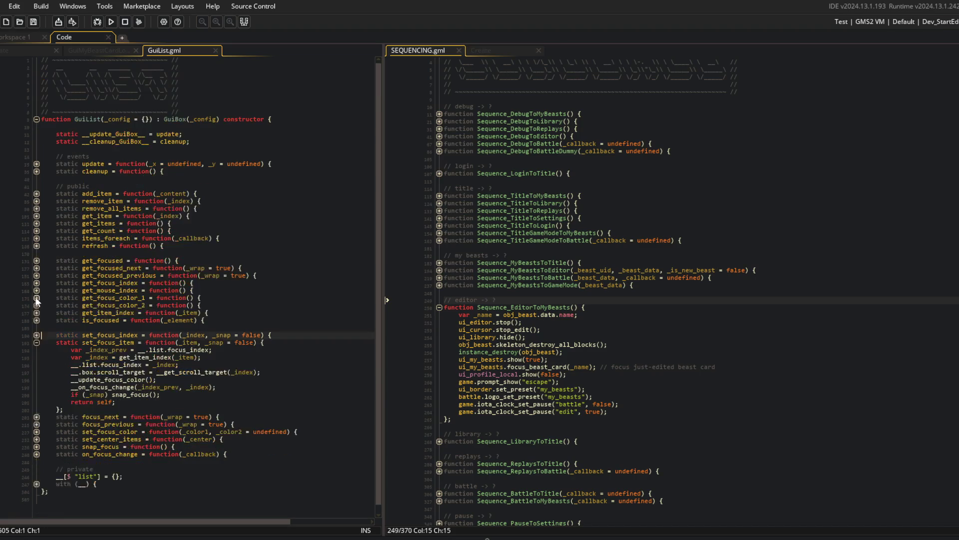
Step: Fold set_focus_item and expand get_item_index in GuiList to compare it with the Create code
click(37, 343)
click(146, 306)
click(30, 50)
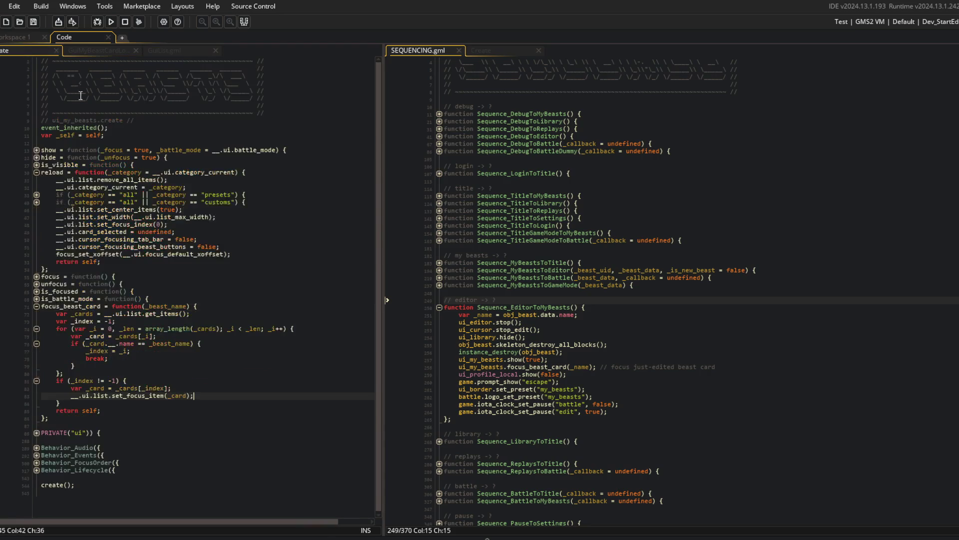
click(183, 50)
drag(152, 268, 126, 276)
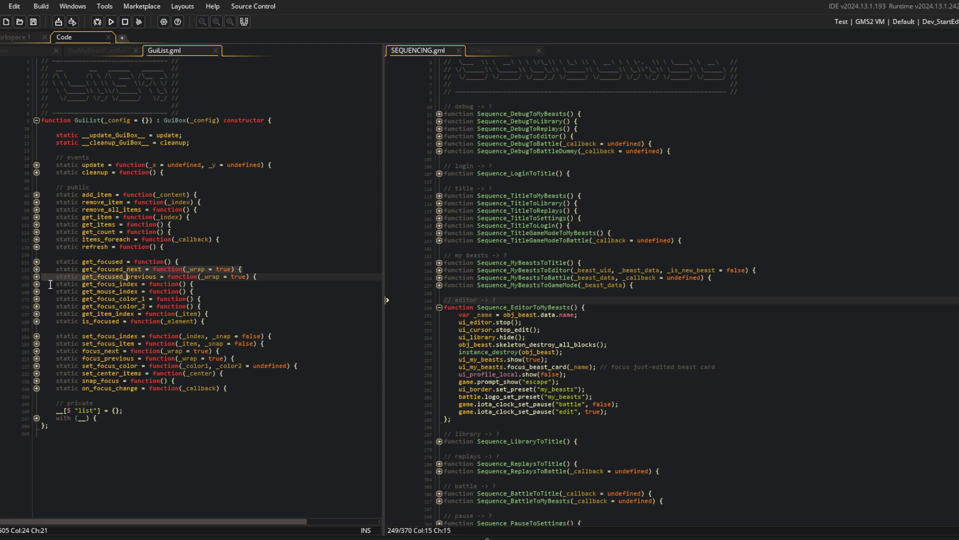
click(37, 313)
click(73, 321)
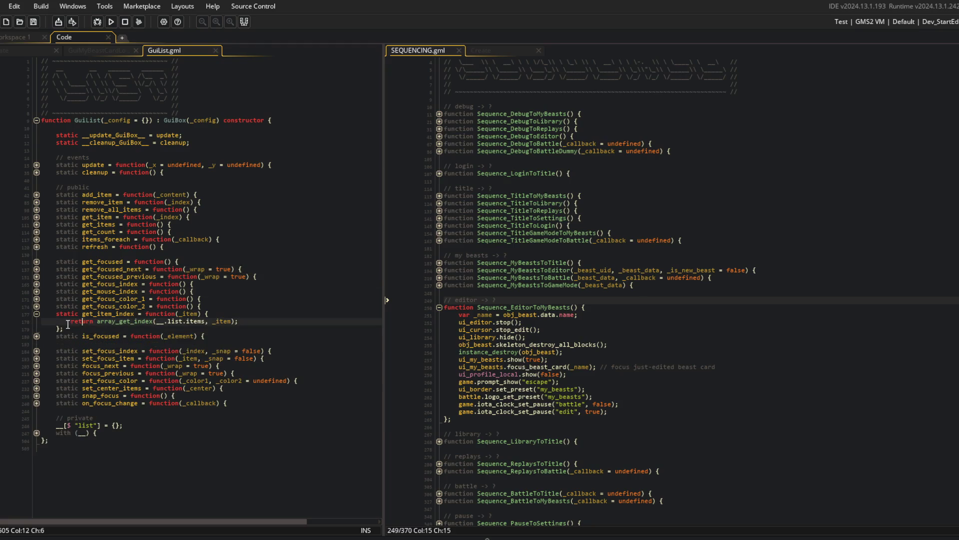
click(244, 323)
Step: Try editing the var _index line in My Beasts Create, then restore the original
click(32, 50)
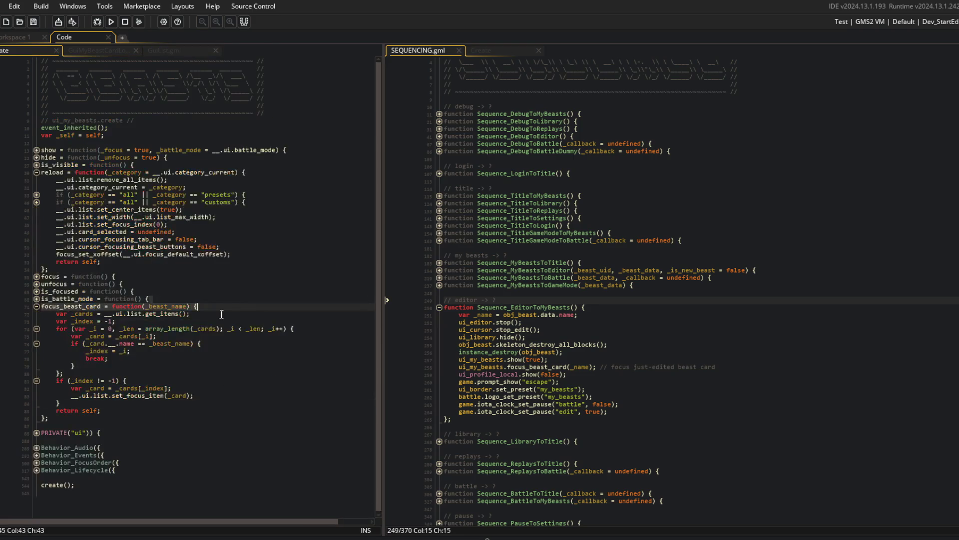
click(169, 322)
key(BackSpace)
key(BackSpace)
key(BackSpace)
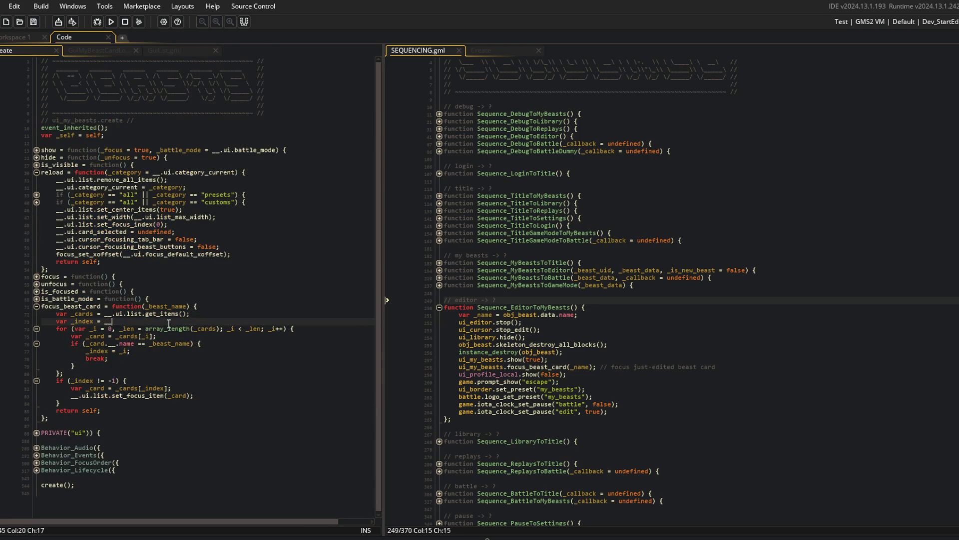
text(.ui.list.get_)
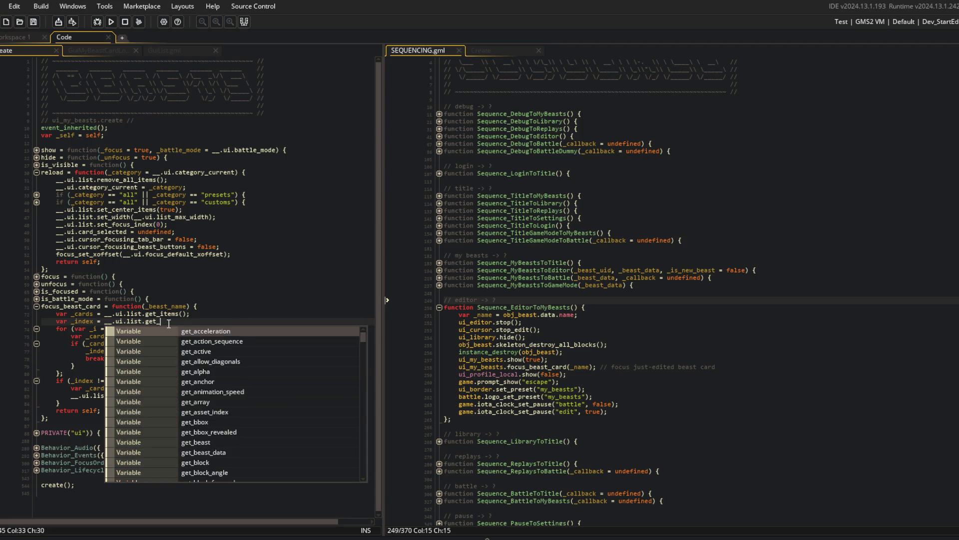
text(item_)
key(BackSpace)
key(BackSpace)
key(BackSpace)
Step: Start a test build of the game with F5 from the set_focus_item(_card) line
click(200, 306)
click(196, 396)
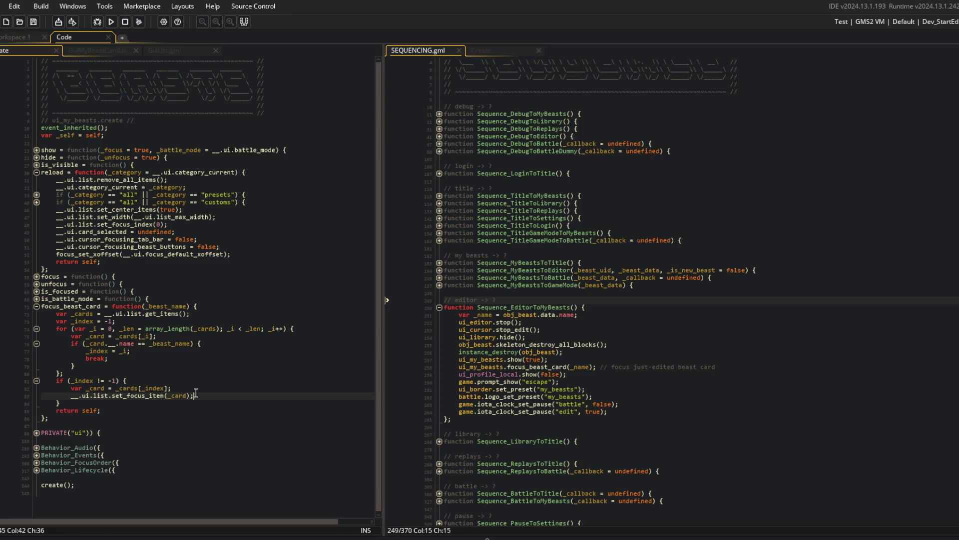
key(F5)
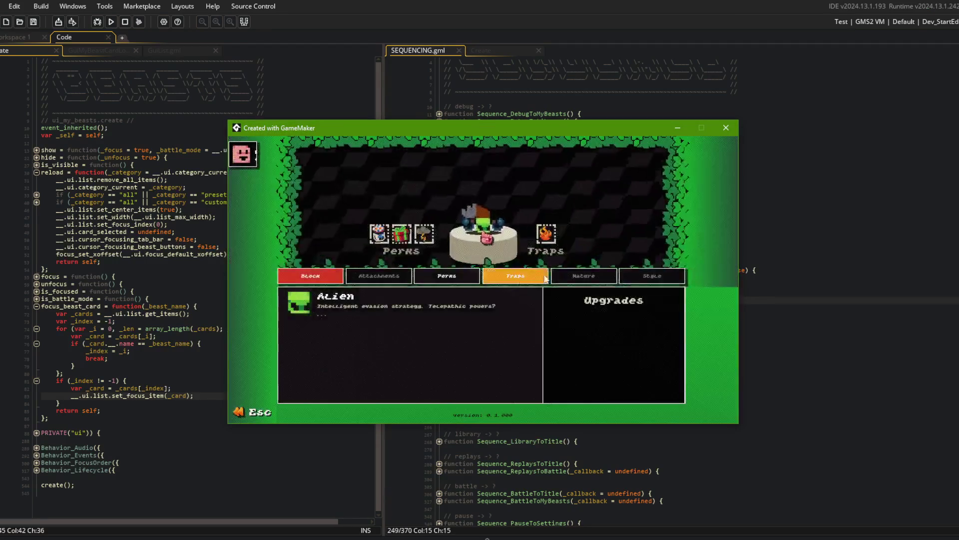
Step: Abort the code error, change _card.name to _card.__data.name, and rerun the game
drag(564, 194, 627, 193)
click(350, 393)
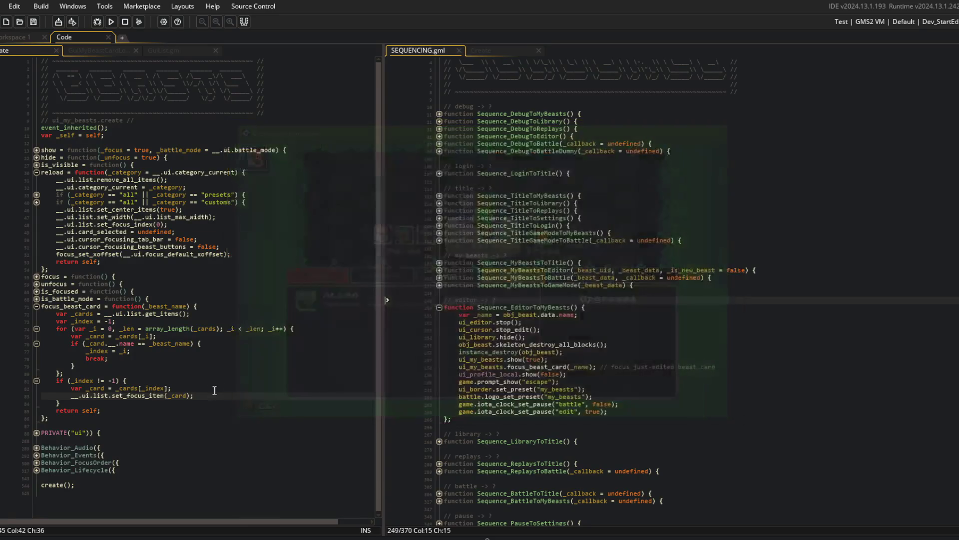
click(116, 344)
text(.data.)
key(F5)
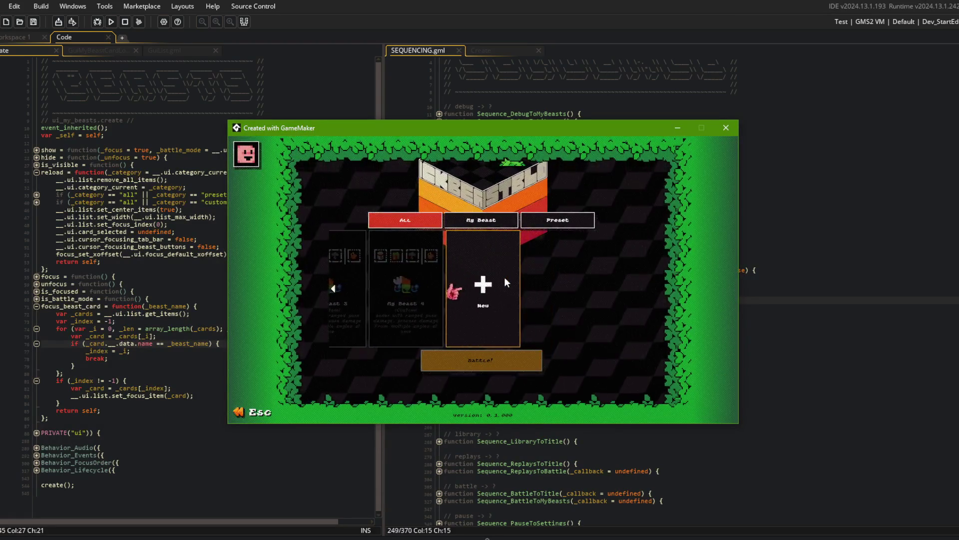
Step: Scroll the My Beasts carousel, open and exit the New card, then return to the code
scroll(504, 277, down, 5)
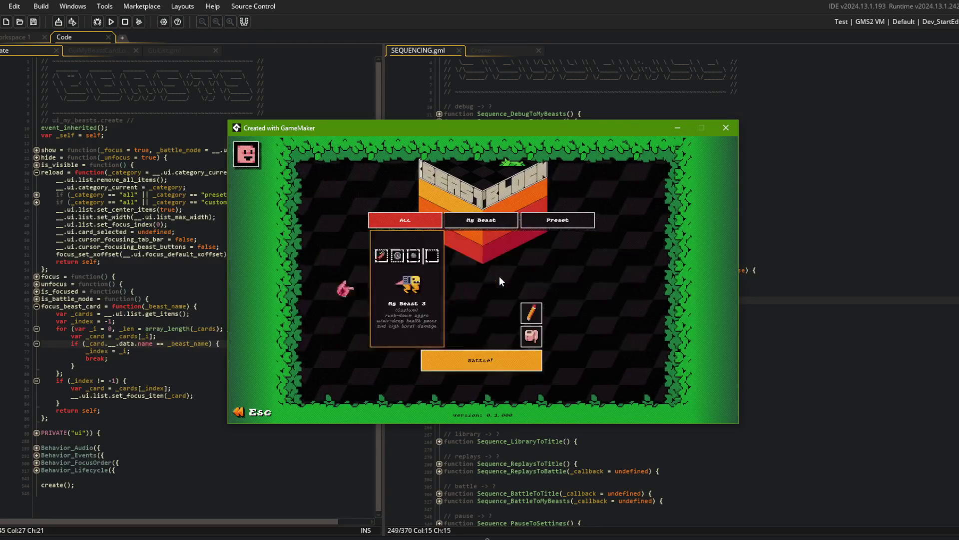
scroll(504, 300, down, 3)
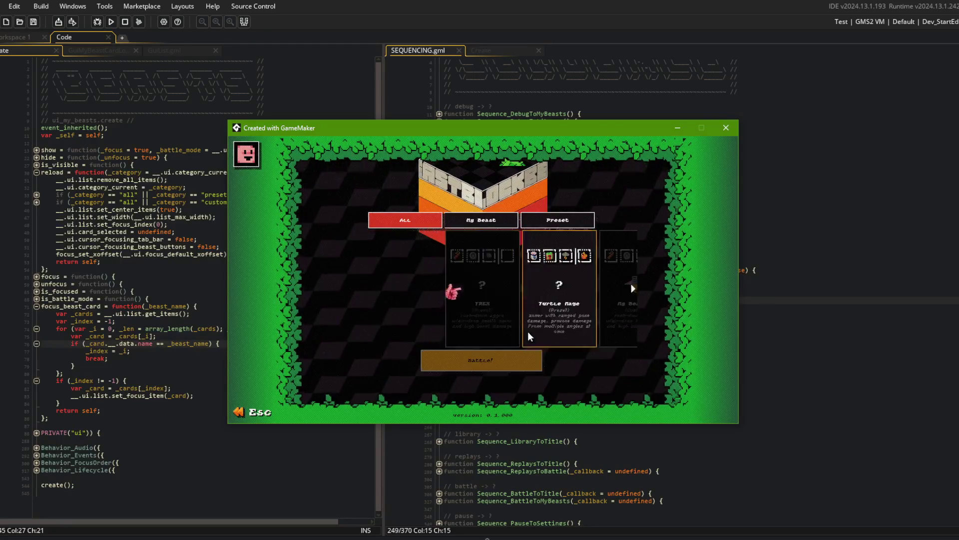
scroll(511, 312, down, 4)
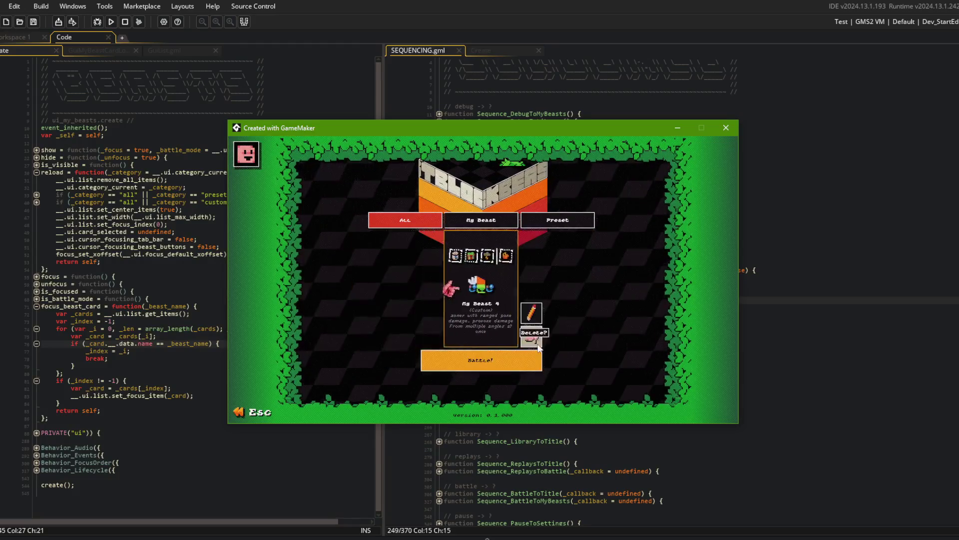
scroll(523, 307, down, 1)
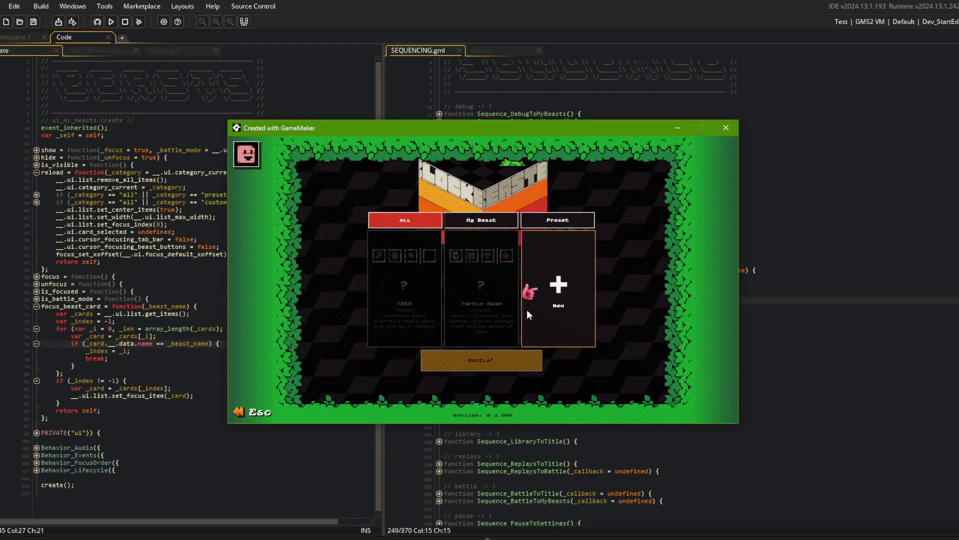
click(522, 306)
key(Escape)
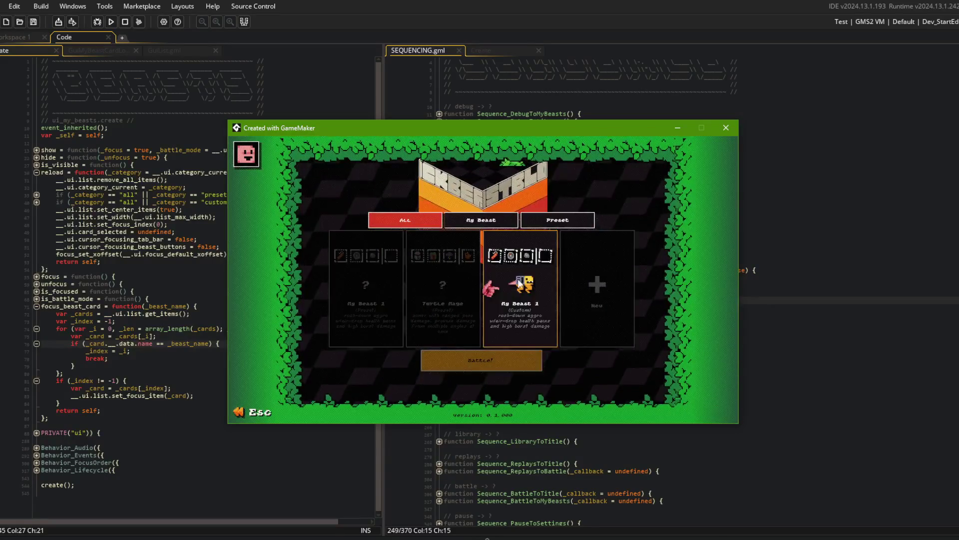
click(32, 358)
click(186, 395)
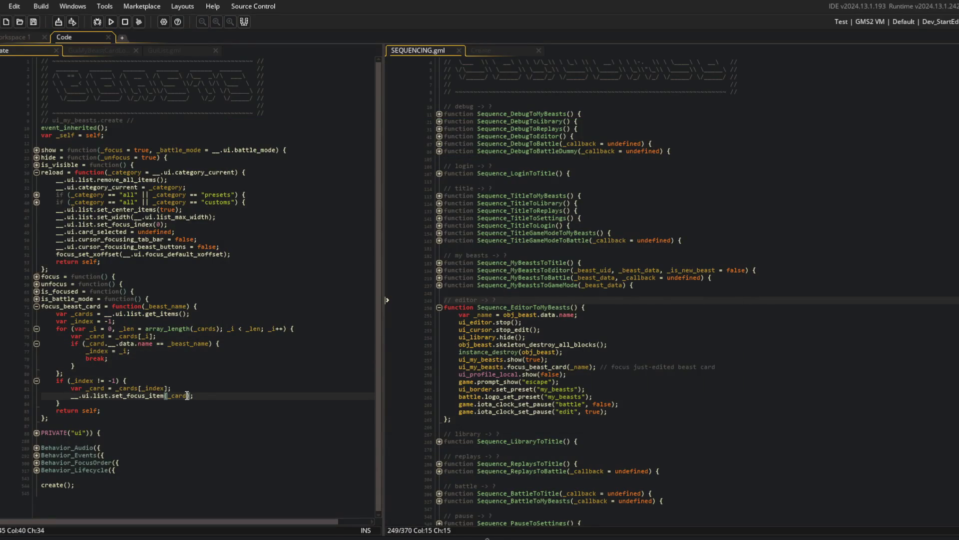
text(, true)
Step: Run the game and open then exit the New card to check card focus
click(233, 304)
key(alt+Tab)
click(622, 281)
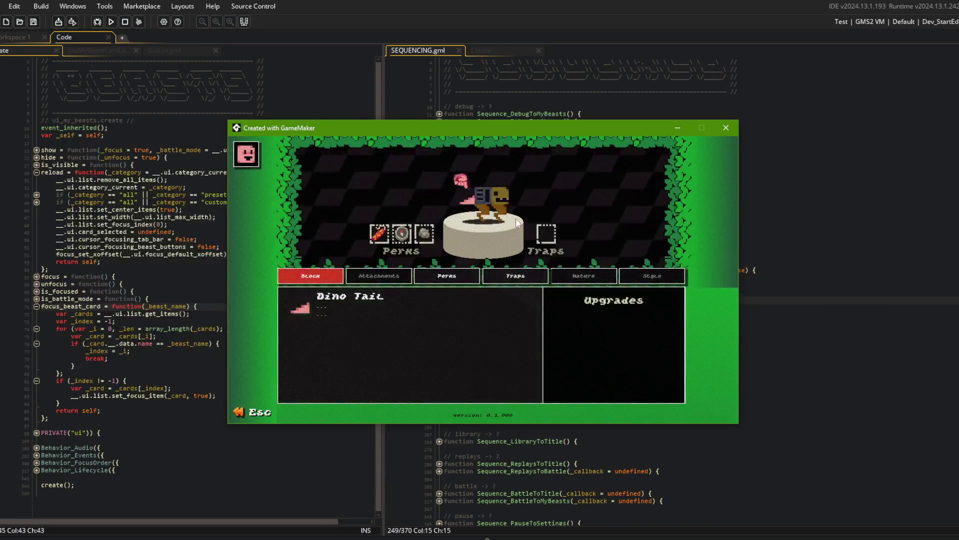
key(Escape)
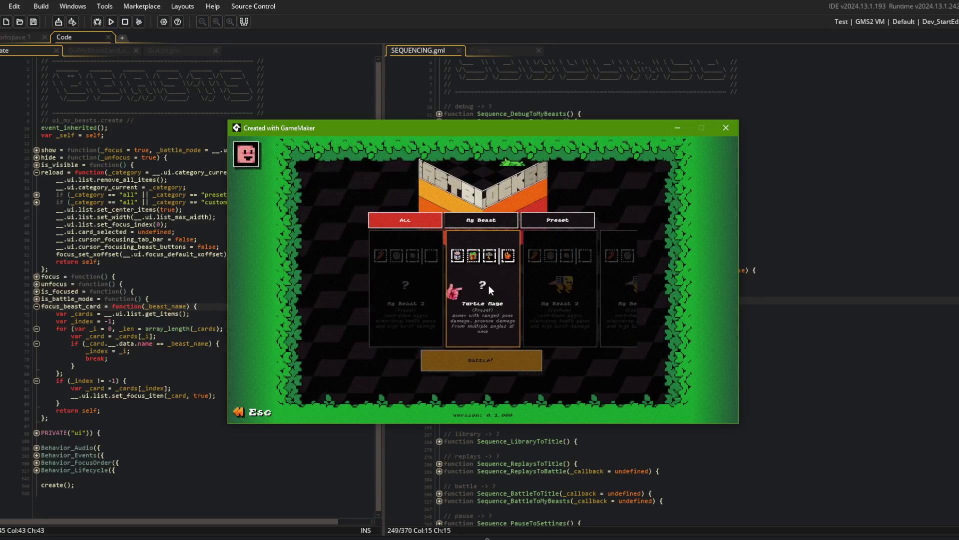
Step: Create another new beast, back out to the title menu, and close the game window
click(499, 290)
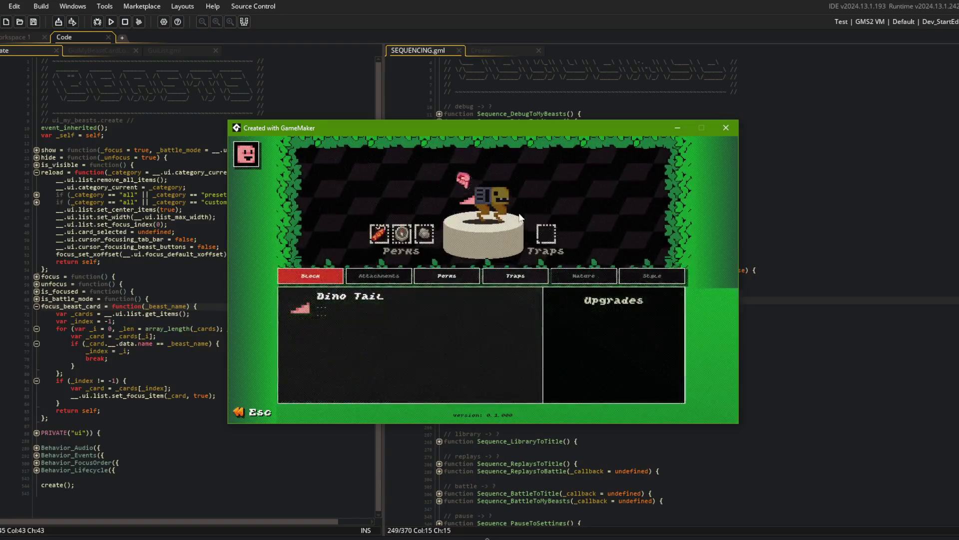
key(Escape)
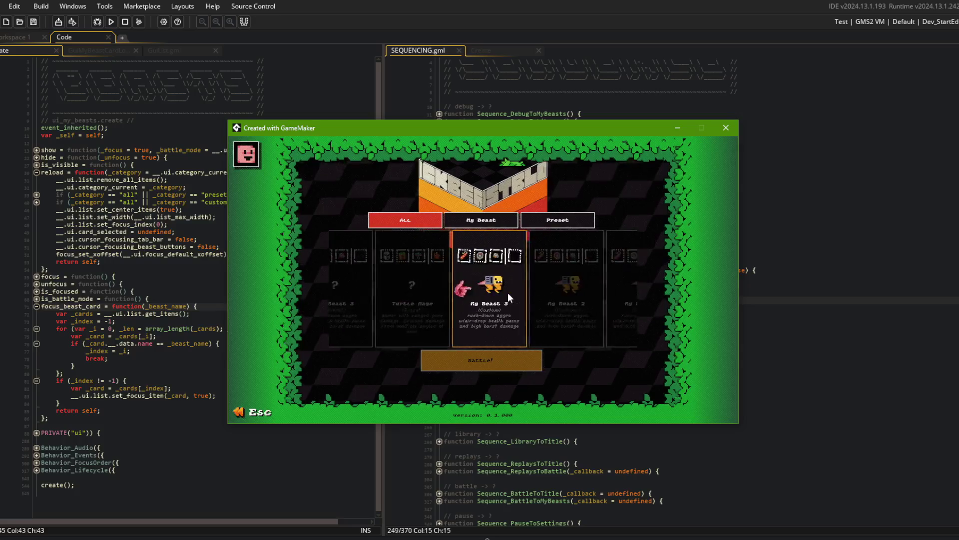
key(Escape)
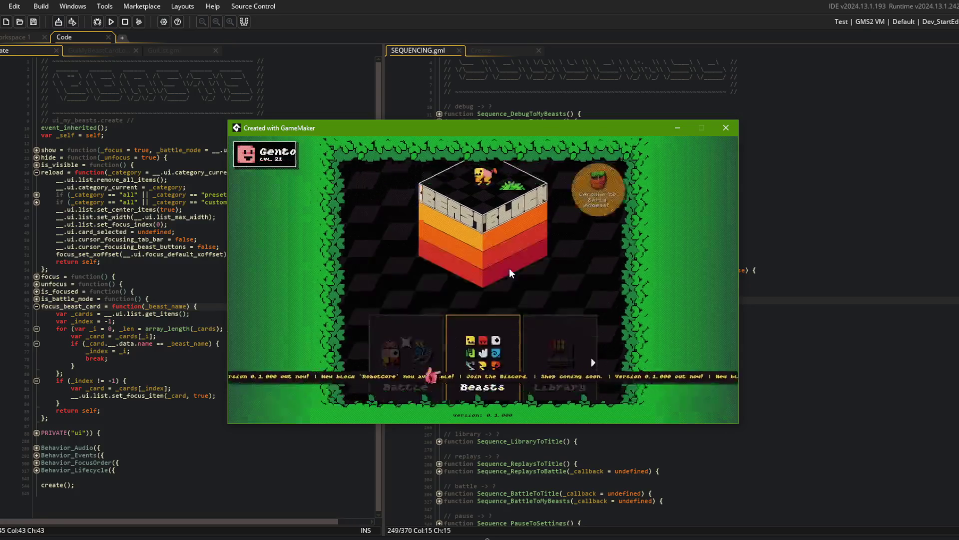
click(726, 128)
click(270, 143)
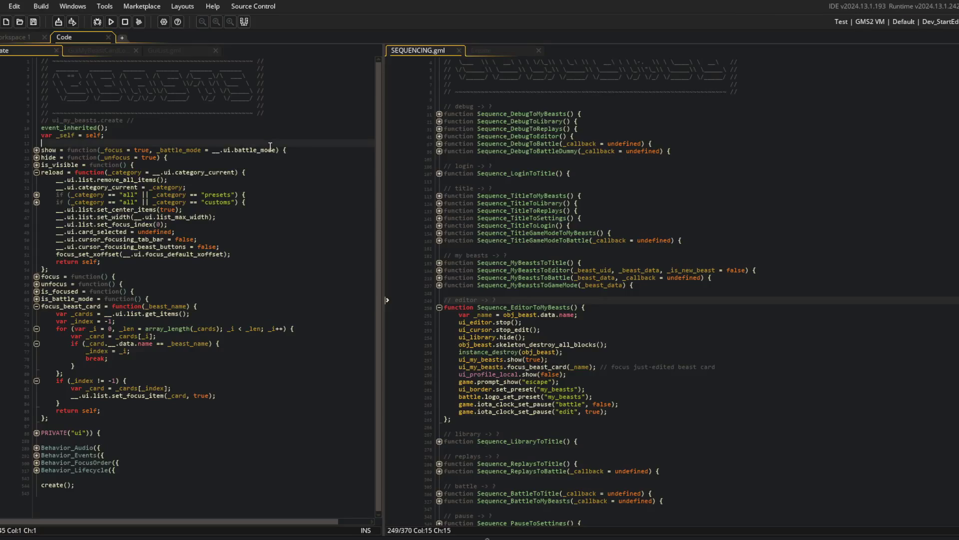
Step: Delete the three My Beast save folders in the beasts folder window
key(alt+Tab)
key(Tab)
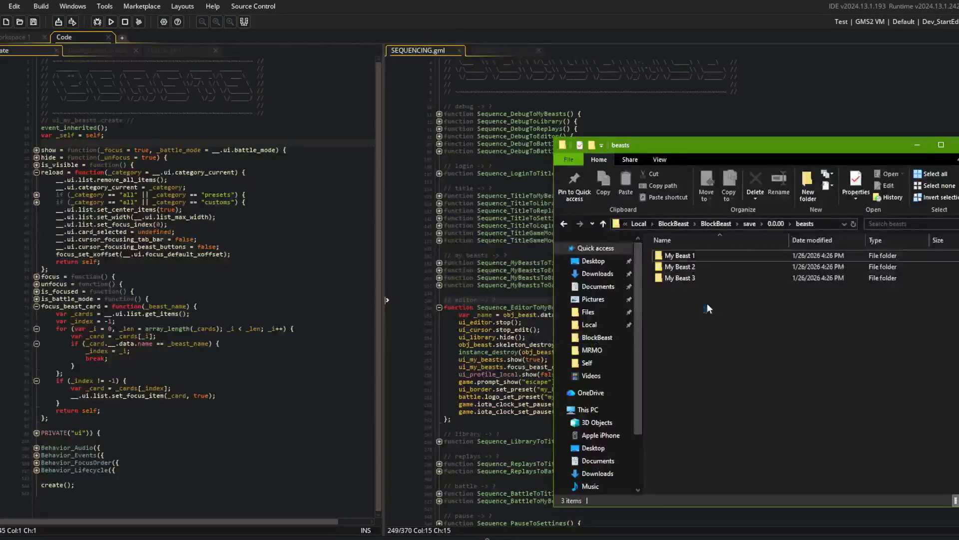
drag(705, 309, 700, 256)
key(Delete)
Step: Delete the My Beast folders in the other beasts window and relaunch the game from GameMaker
click(167, 533)
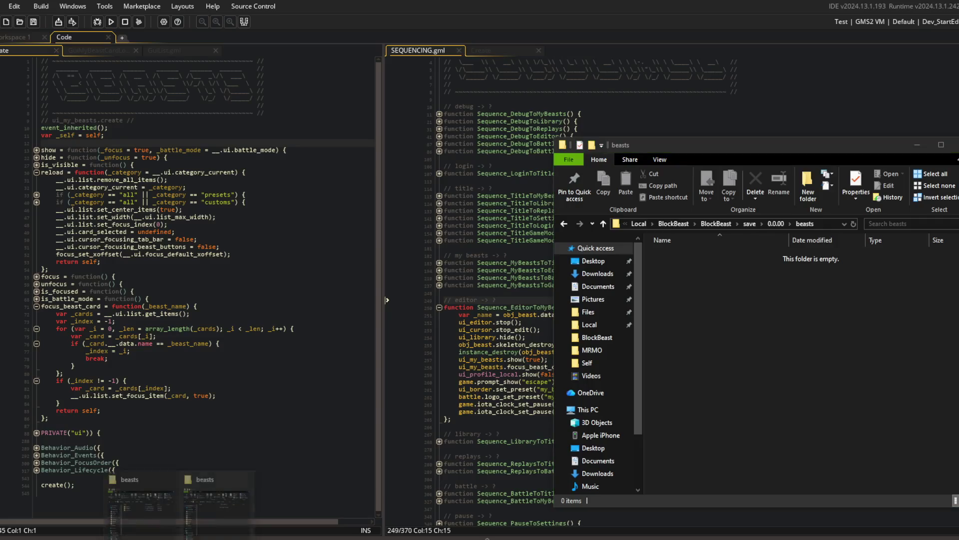
click(216, 495)
mouse_move(569, 384)
mouse_down()
mouse_move(549, 302)
mouse_move(550, 205)
mouse_up()
key(Delete)
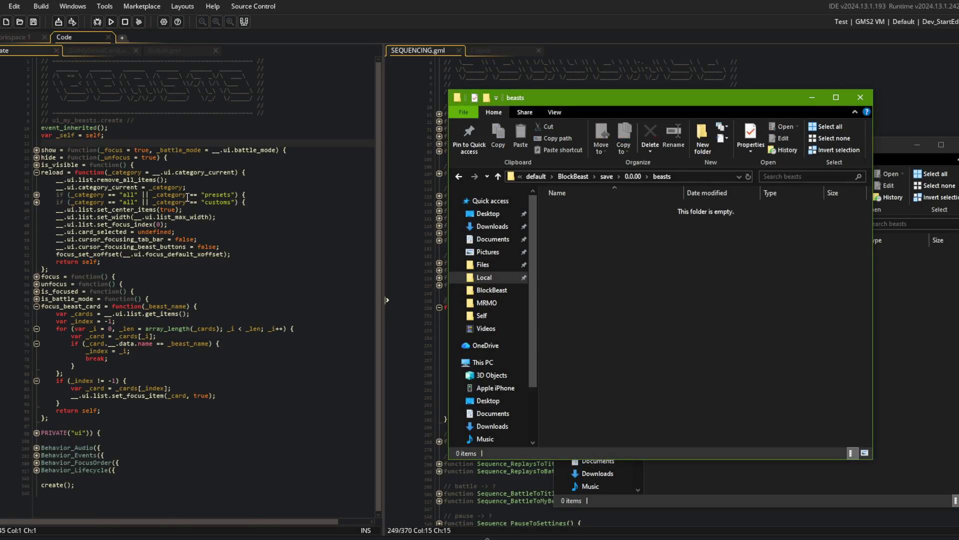
click(176, 195)
click(111, 22)
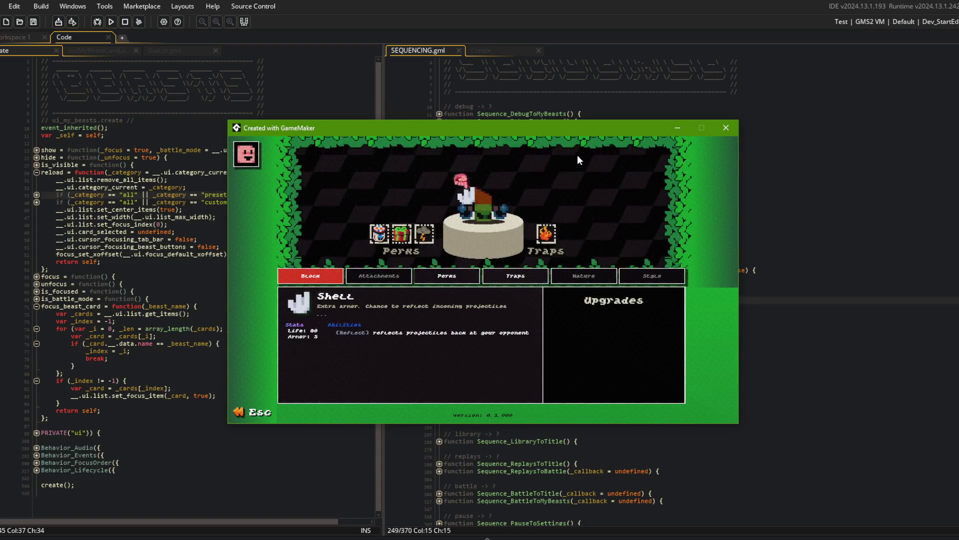
Step: Create a beast from the New card so My Beast 2 appears, then return to the IDE
key(Escape)
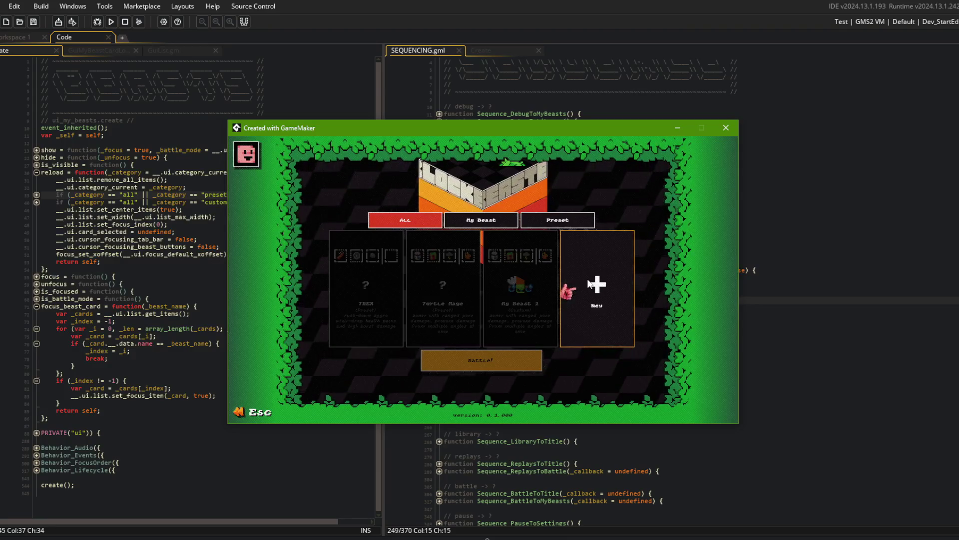
click(589, 284)
key(Escape)
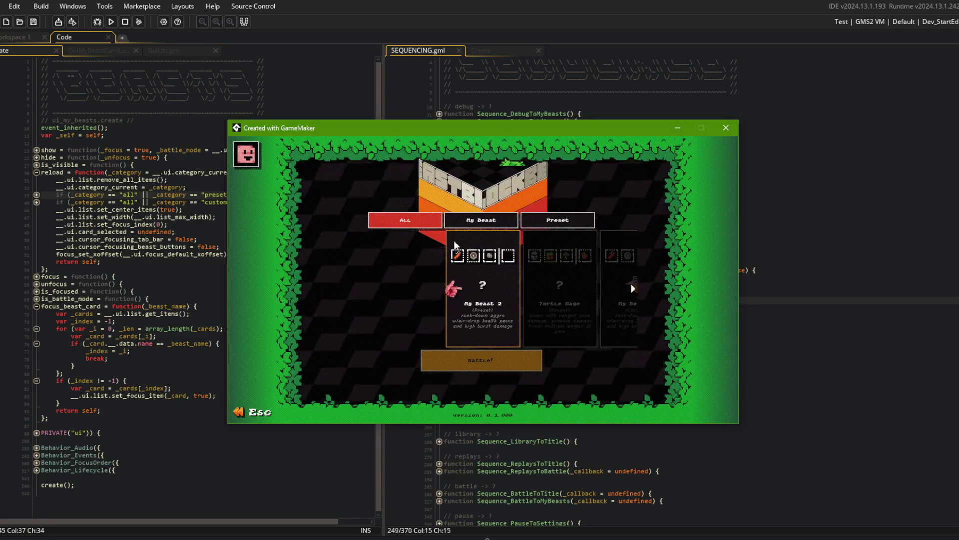
click(191, 125)
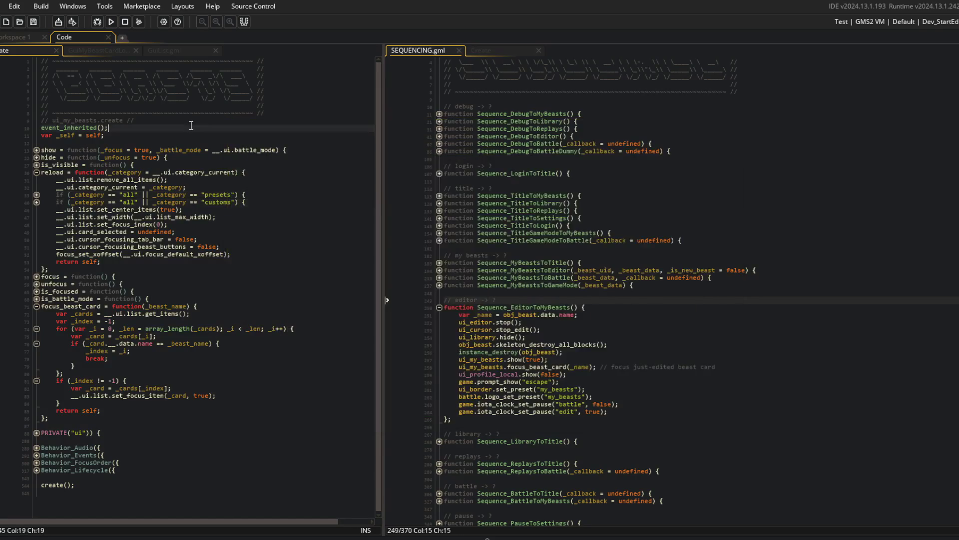
Step: In ui_my_beasts Create, fold reload and focus_beast_card and unfold new_beast_card_create's click handler
click(99, 50)
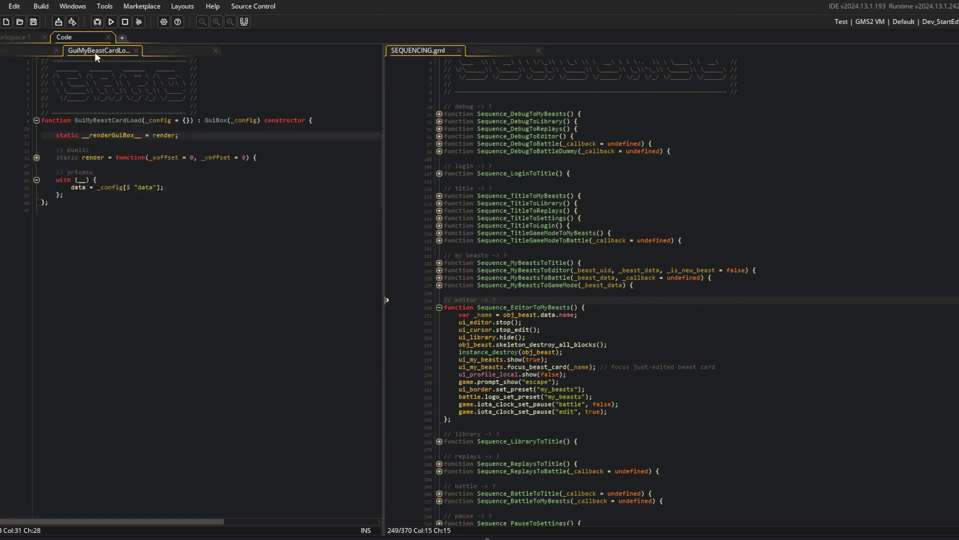
click(175, 50)
click(50, 50)
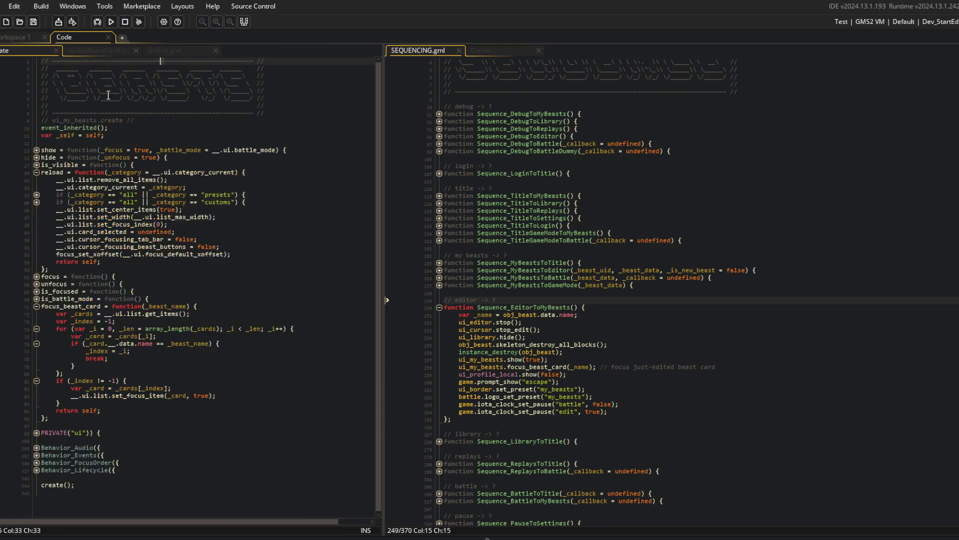
click(37, 172)
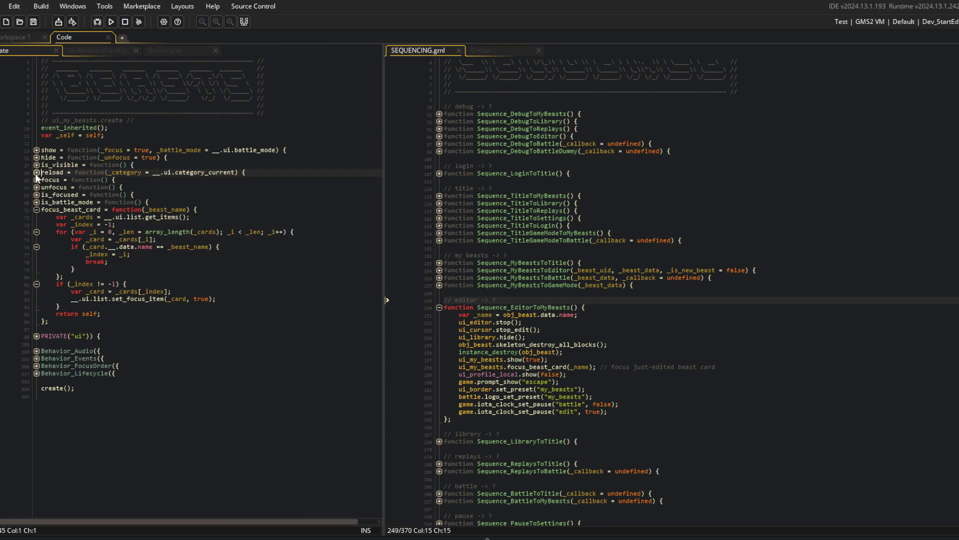
click(37, 209)
click(36, 224)
click(37, 232)
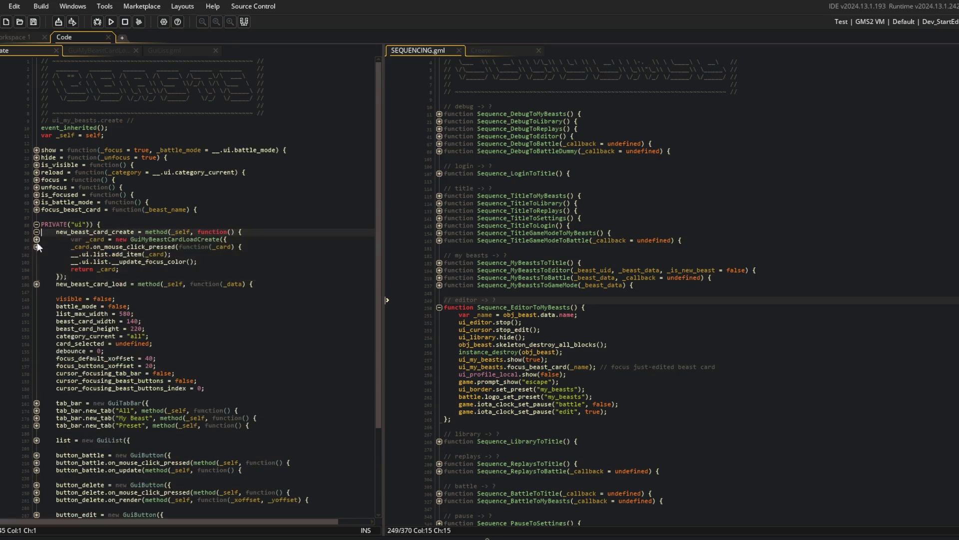
click(37, 240)
click(37, 276)
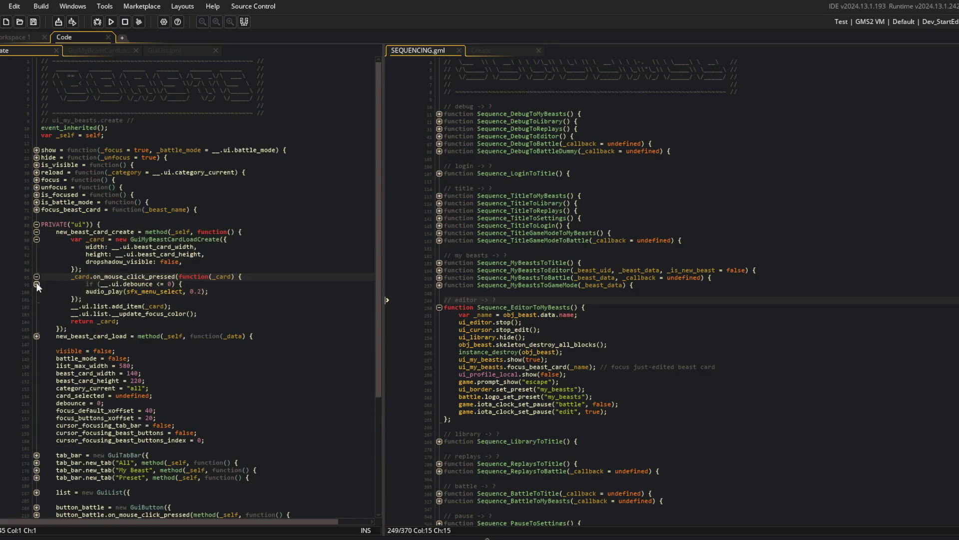
click(36, 284)
Step: Jump to Sequence_MyBeastsToEditor and unfold its body, uid branch and new-beast naming block
middle_click(131, 296)
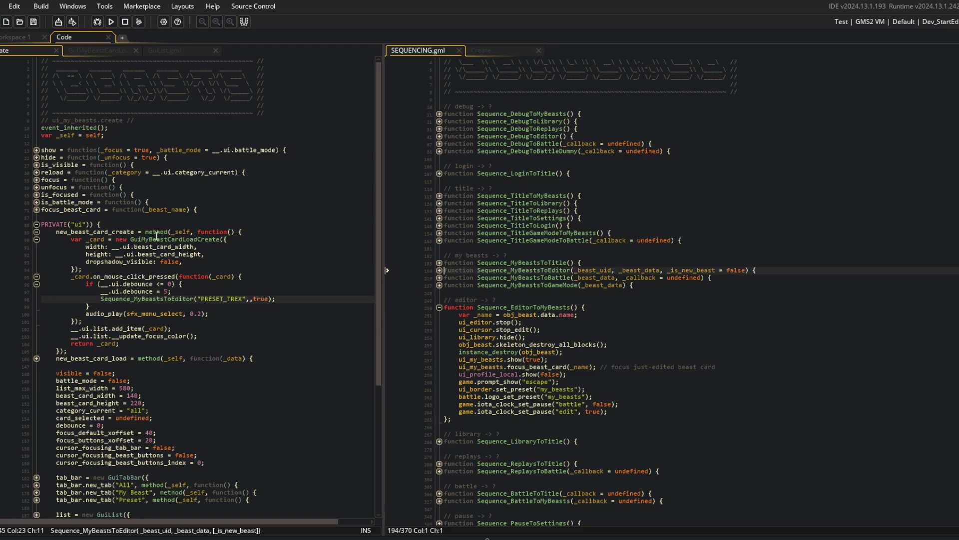
click(439, 271)
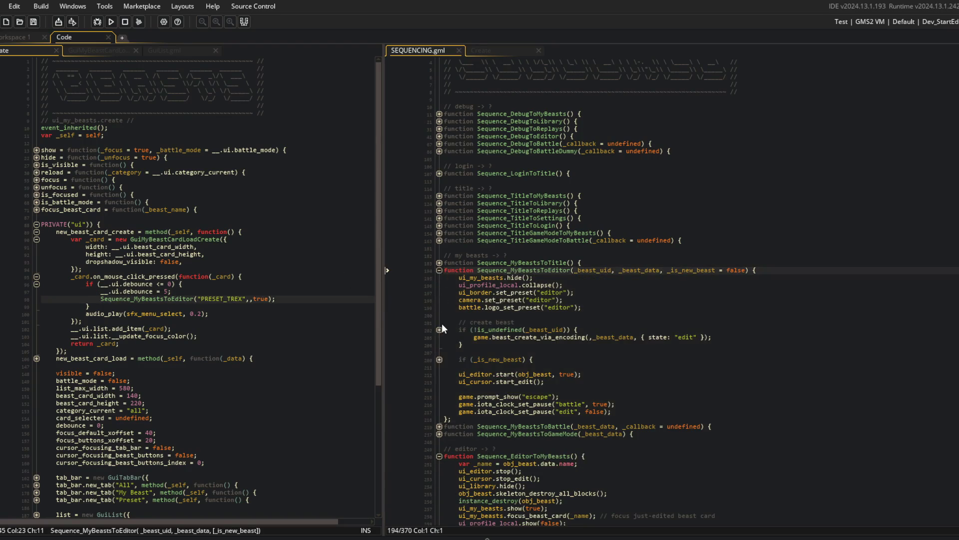
click(440, 330)
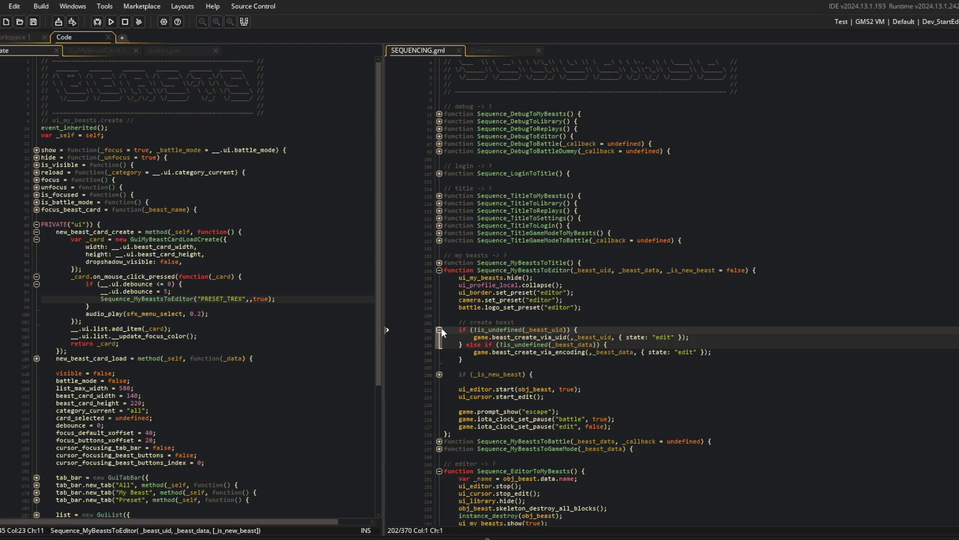
click(440, 373)
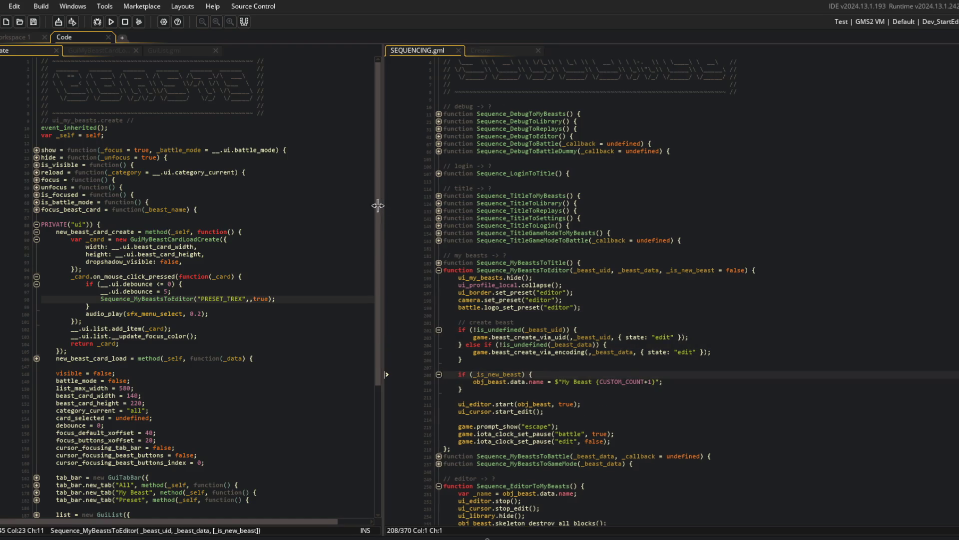
Step: Widen the right code pane and unfold the Sequence_DebugToEditor body
drag(381, 205, 354, 206)
click(473, 225)
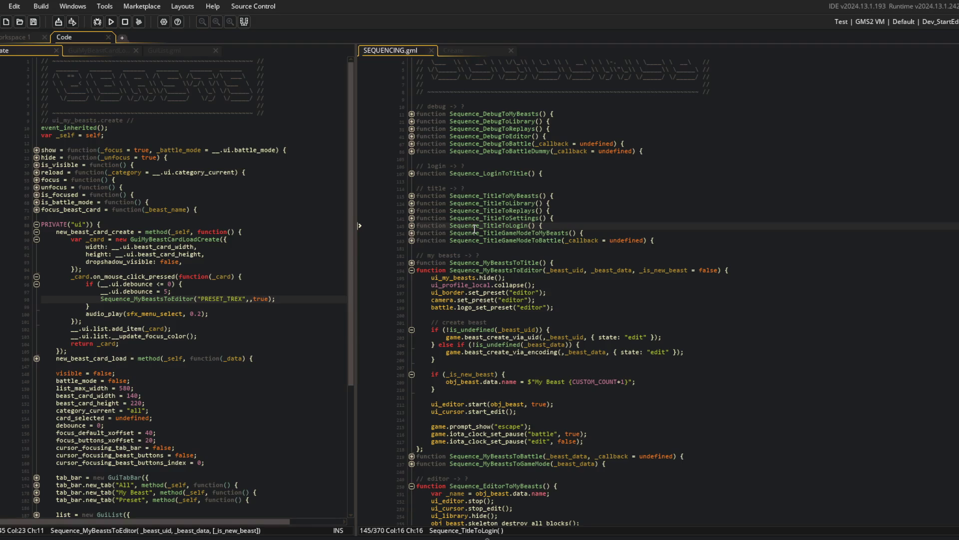
scroll(435, 159, down, 1)
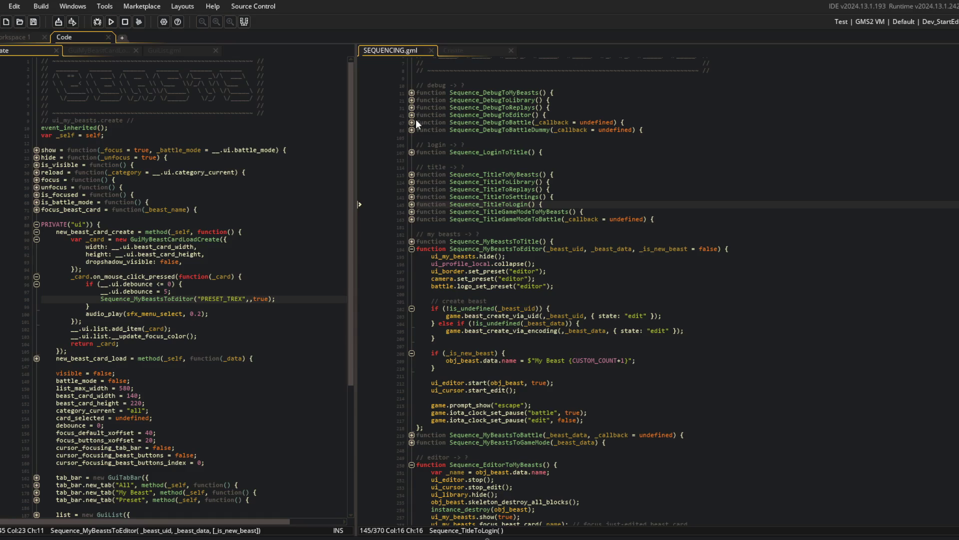
click(413, 115)
click(502, 189)
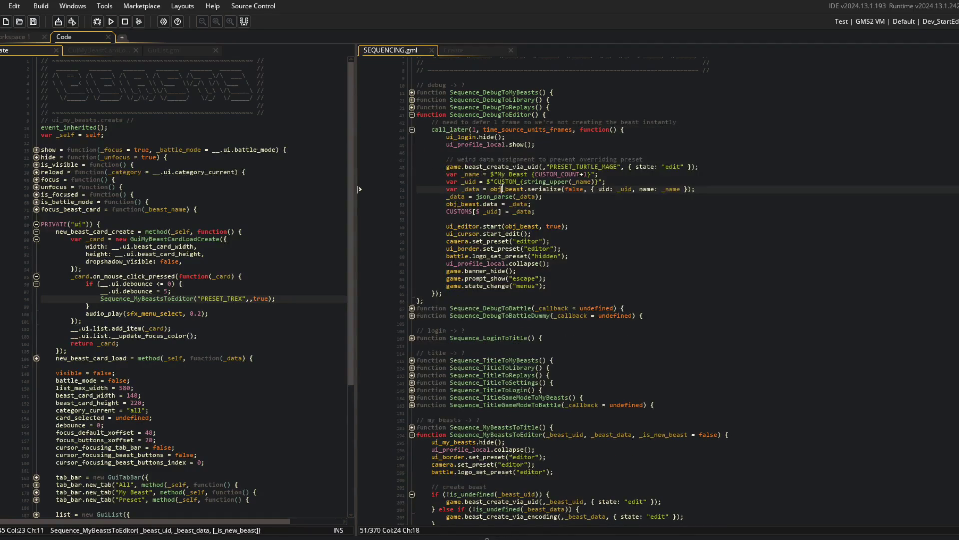
Step: Highlight the uses of beast_create_via_uid and _name in Sequence_DebugToEditor
drag(355, 104, 314, 104)
scroll(494, 129, down, 2)
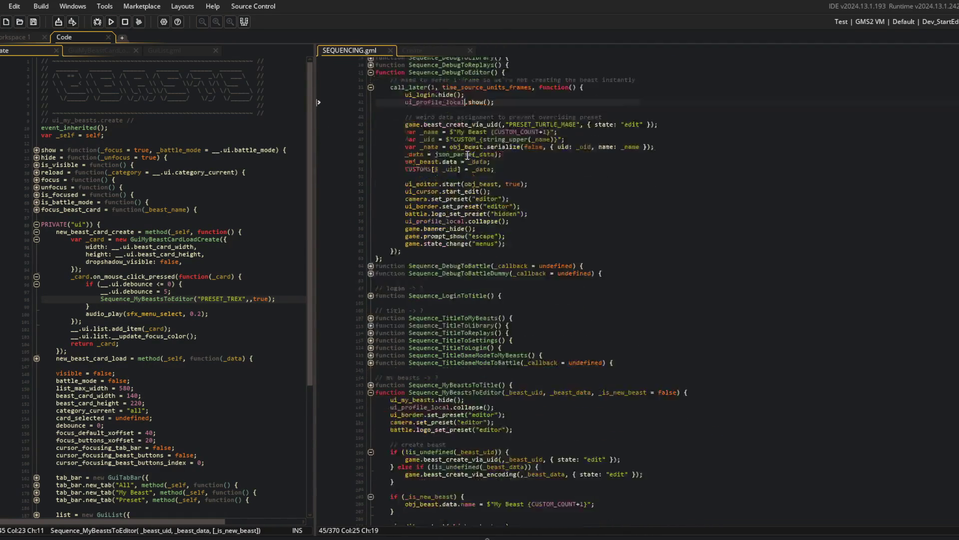
click(497, 125)
double_click(444, 124)
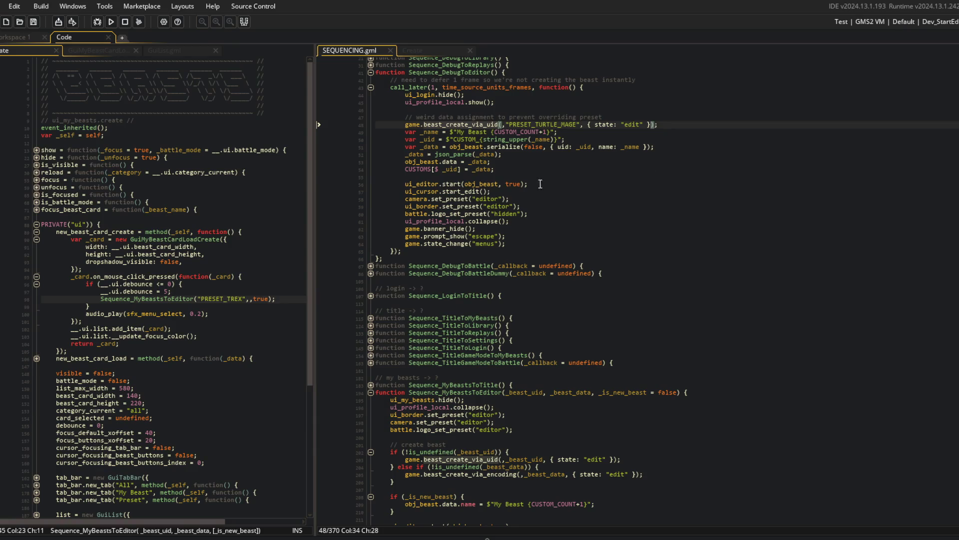
double_click(430, 132)
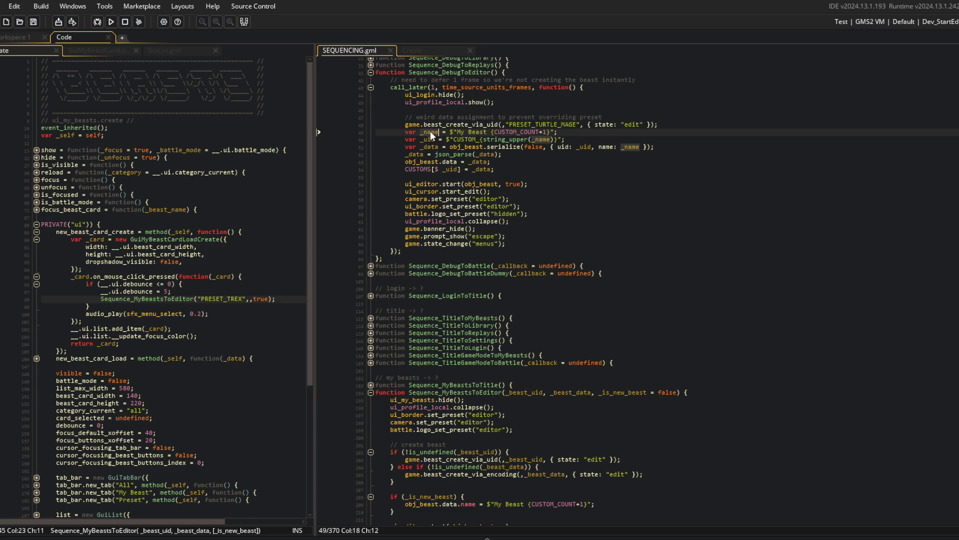
click(507, 124)
Step: Return focus to the left code pane and bring up the Ctrl+T asset search
click(226, 122)
click(128, 150)
click(571, 228)
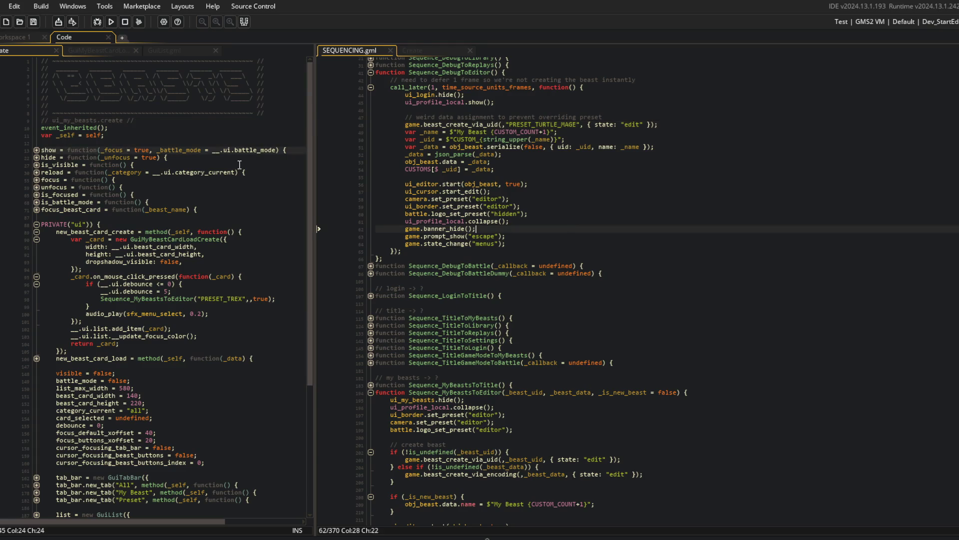
click(196, 172)
key(ctrl+t)
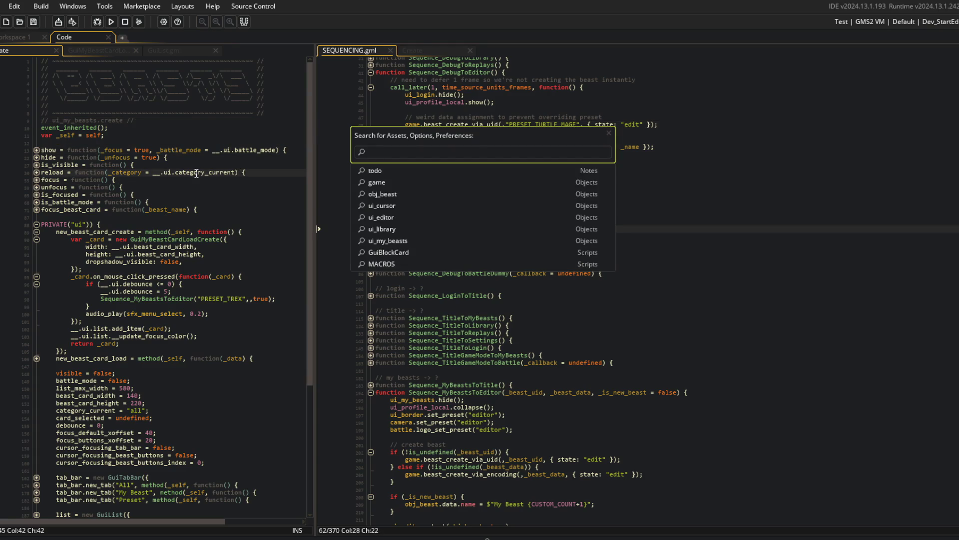
Step: Search 'BeastData' and open the IBeastData script
text(BeastData)
key(Down)
key(Down)
key(Return)
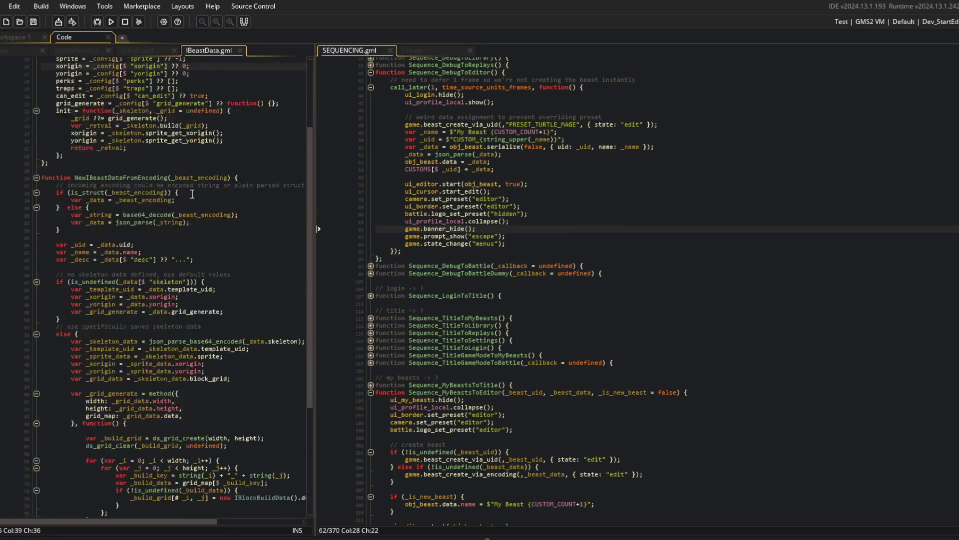
Step: Add an empty line at the end of IBeastData.gml and save it
key(Return)
text(function _)
key(ctrl+z)
key(ctrl+s)
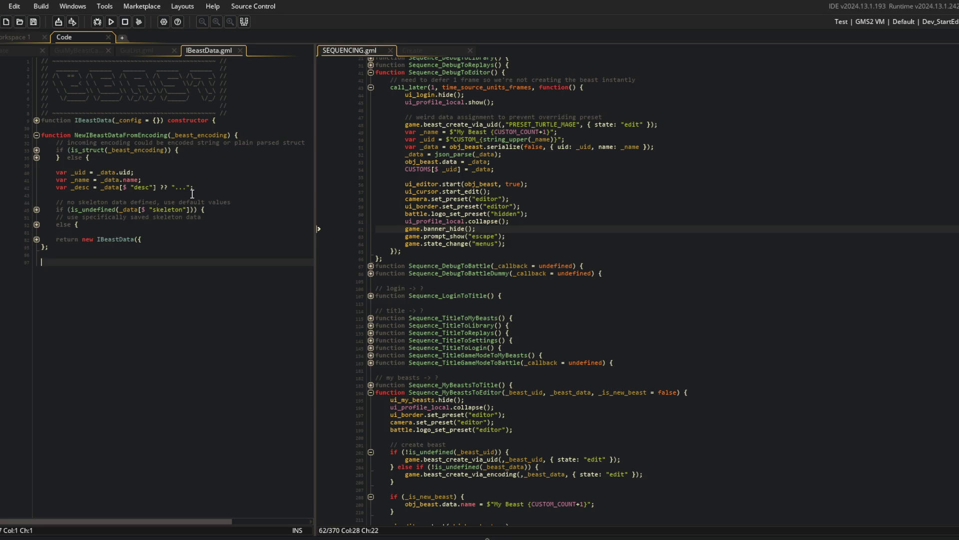
text(function ReassignBeastAsN)
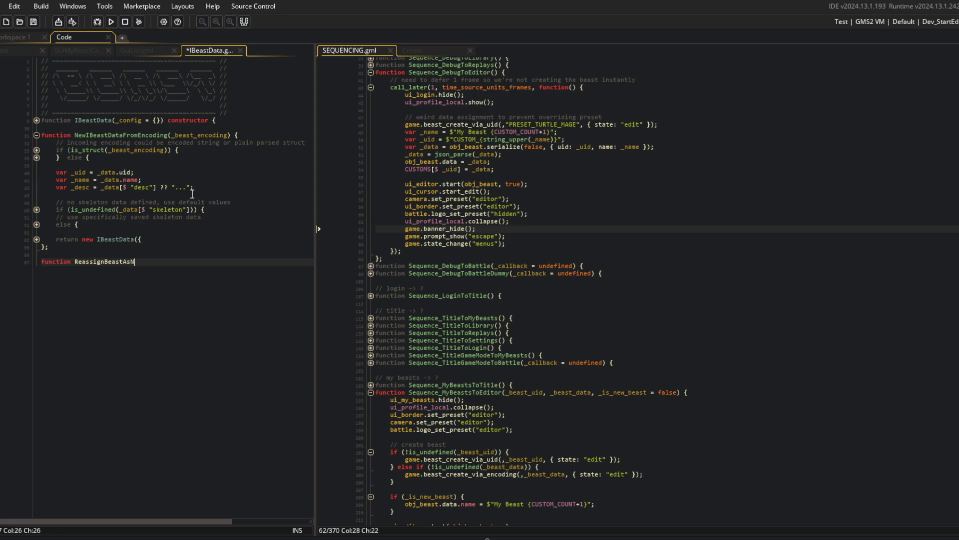
Step: Open the new function's body and add the _beast parameter to its signature
text({)
key(Return)
key(ctrl+s)
key(Up)
key(End)
key(Left)
key(Left)
key(Left)
key(Right)
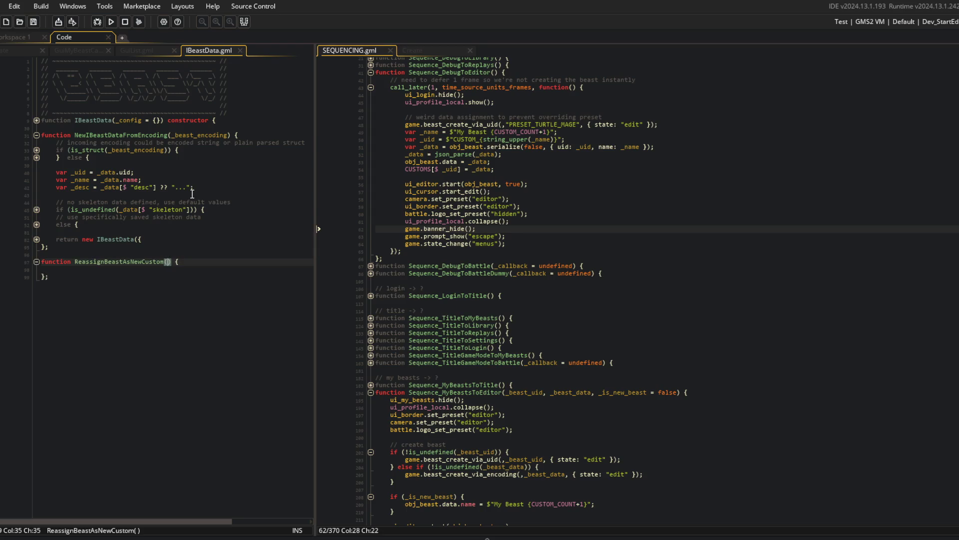
text(_beast)
key(Escape)
Step: Add a _data_key parameter and rename the function to ReassignBeastAsNewCustomData
click(545, 132)
key(Down)
key(Down)
key(Down)
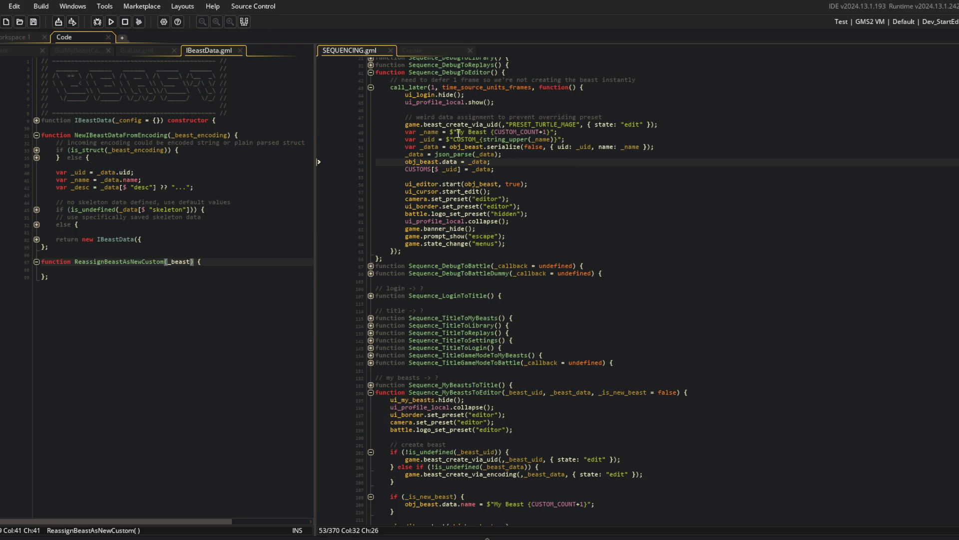
double_click(467, 147)
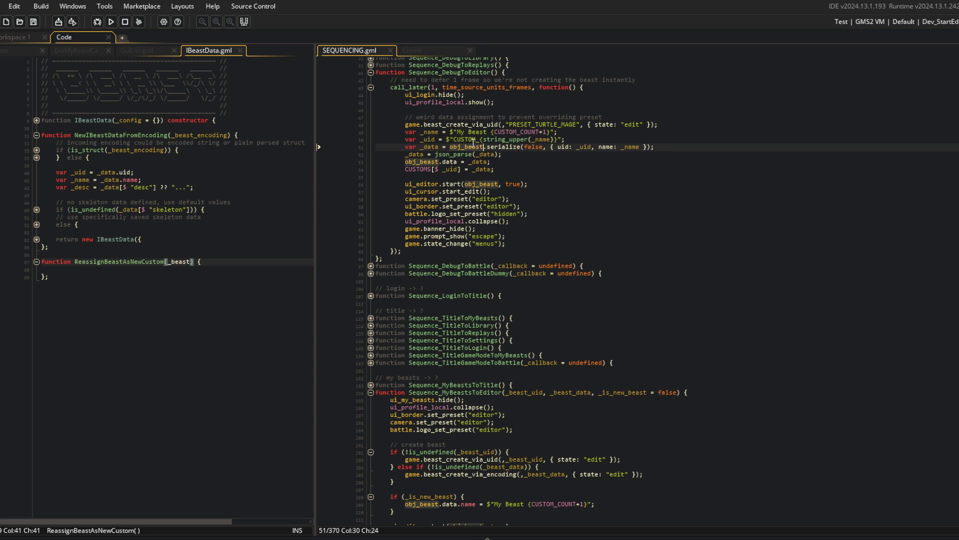
click(194, 261)
text(, _)
text(data_ke)
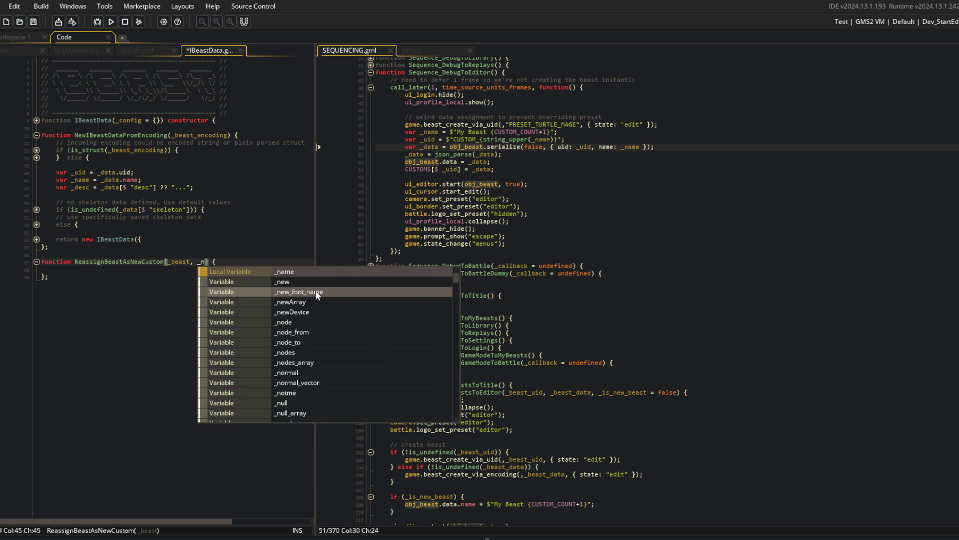
text(y)
key(ctrl+s)
key(Home)
key(ctrl+Right)
key(ctrl+Right)
text(Data)
key(Down)
Step: Copy SEQUENCING lines 49–54 into the function body, unindent them, and save
click(631, 140)
key(Up)
key(Home)
key(shift+Down)
key(shift+Down)
key(shift+Down)
key(shift+End)
key(ctrl+c)
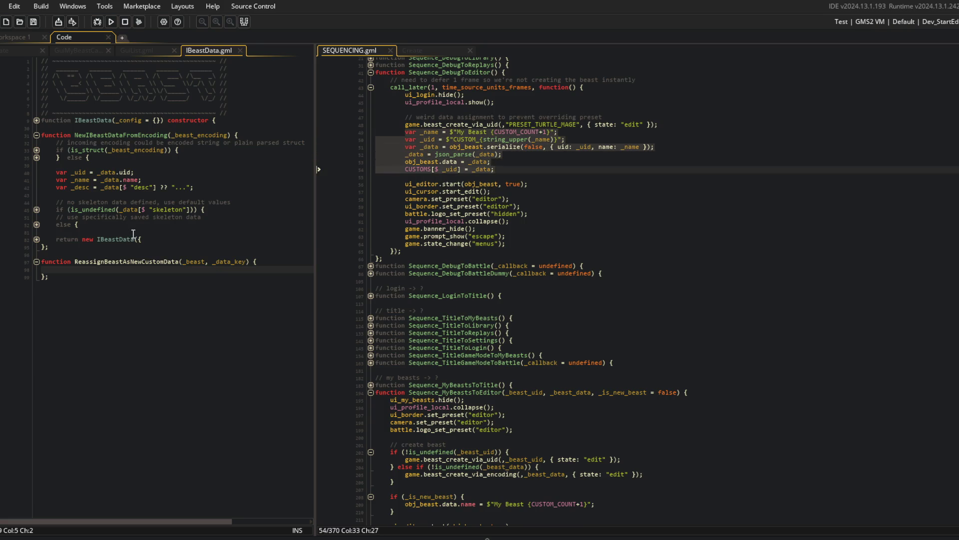
click(77, 270)
key(ctrl+v)
click(83, 278)
shift+click(182, 306)
key(shift+Tab)
key(ctrl+s)
Step: Drop the var _name line and replace each _name with _data_key
click(108, 269)
key(ctrl+d)
double_click(227, 261)
key(ctrl+c)
double_click(192, 269)
key(ctrl+v)
key(ctrl+s)
double_click(280, 276)
key(ctrl+v)
key(ctrl+s)
Step: Replace every obj_beast in the function body with _beast and save
click(280, 264)
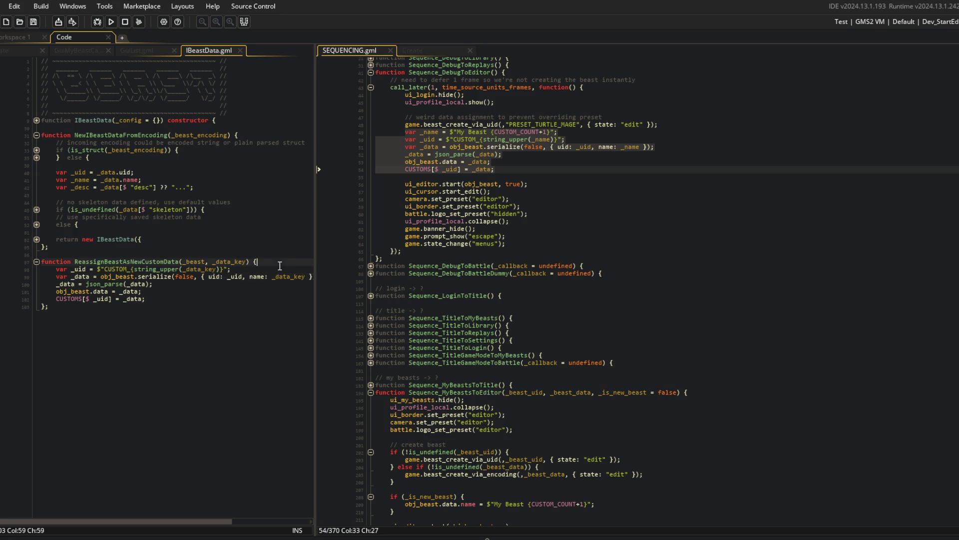
drag(319, 202, 380, 202)
click(195, 247)
double_click(195, 261)
key(ctrl+c)
double_click(131, 276)
key(ctrl+v)
double_click(75, 291)
key(ctrl+v)
key(ctrl+s)
click(161, 299)
key(Down)
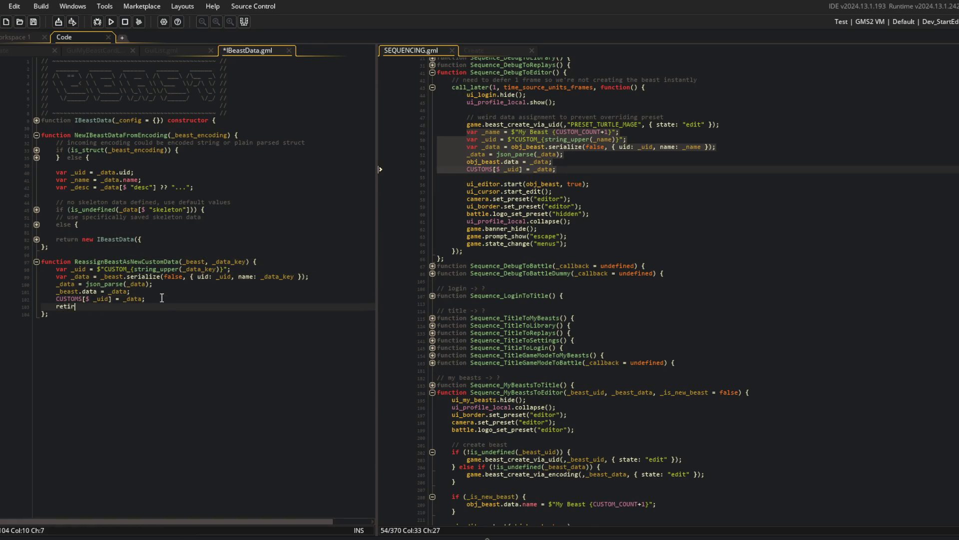
key(Return)
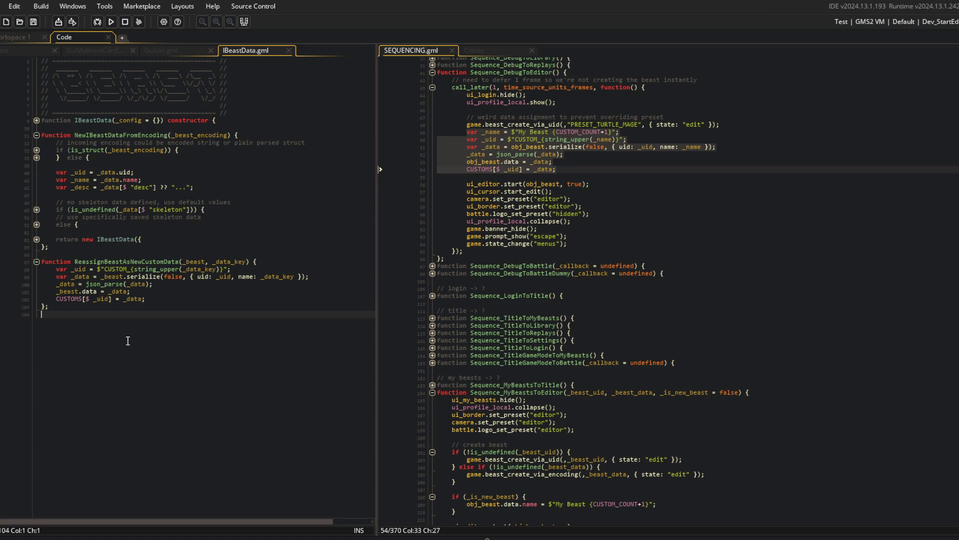
Step: Add 'return _data;' as the function's last line and save
click(164, 294)
key(Down)
key(Return)
text(return _data;)
key(ctrl+s)
key(Down)
key(Down)
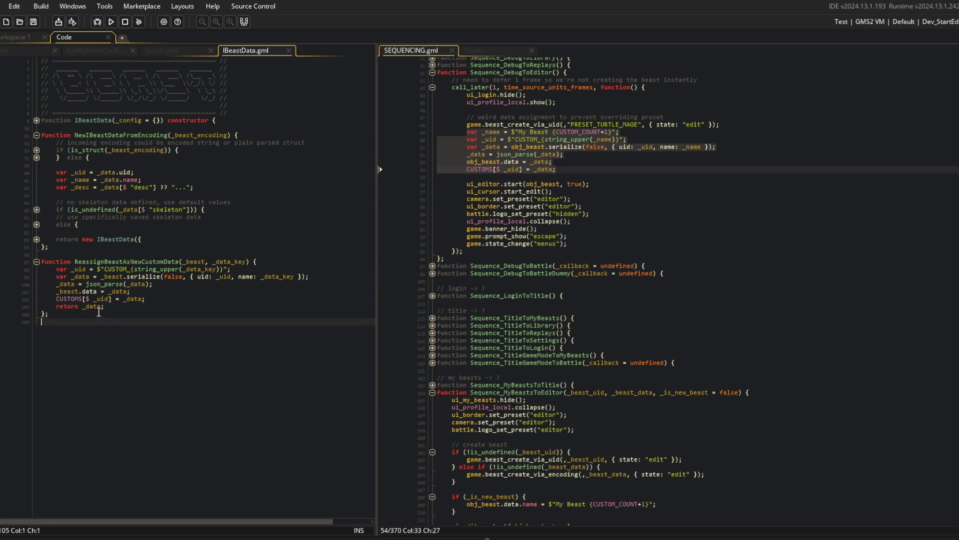
Step: Review the function's name, parameters, uid line and serialize call
click(107, 291)
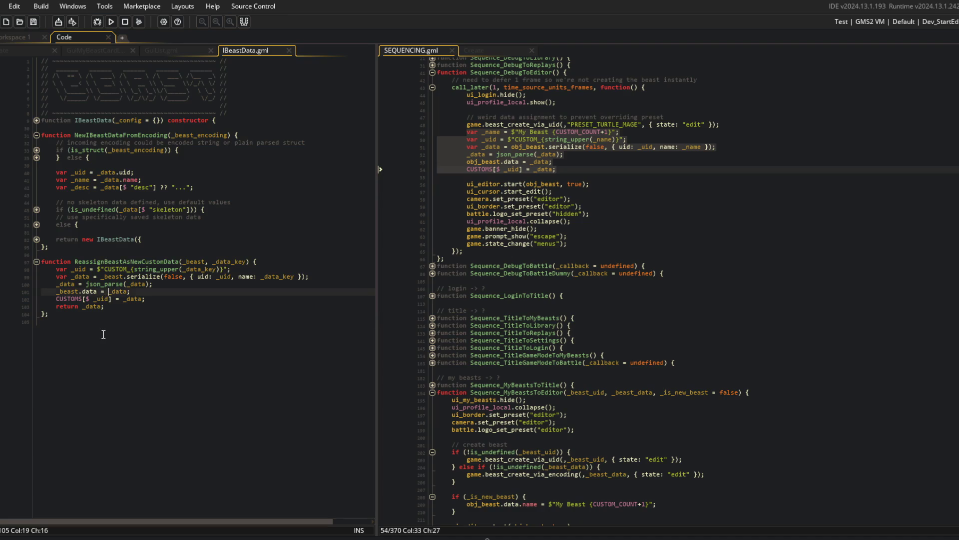
click(215, 268)
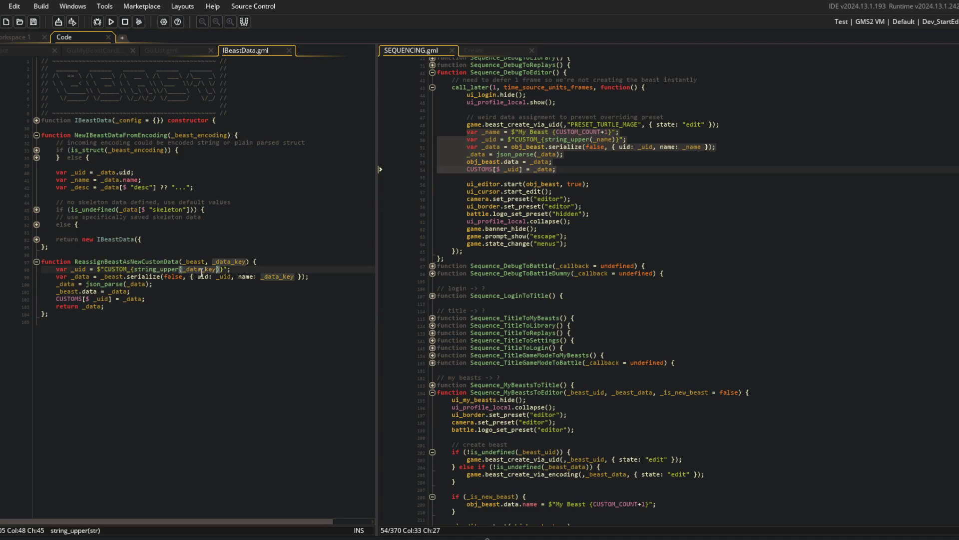
click(246, 262)
click(122, 262)
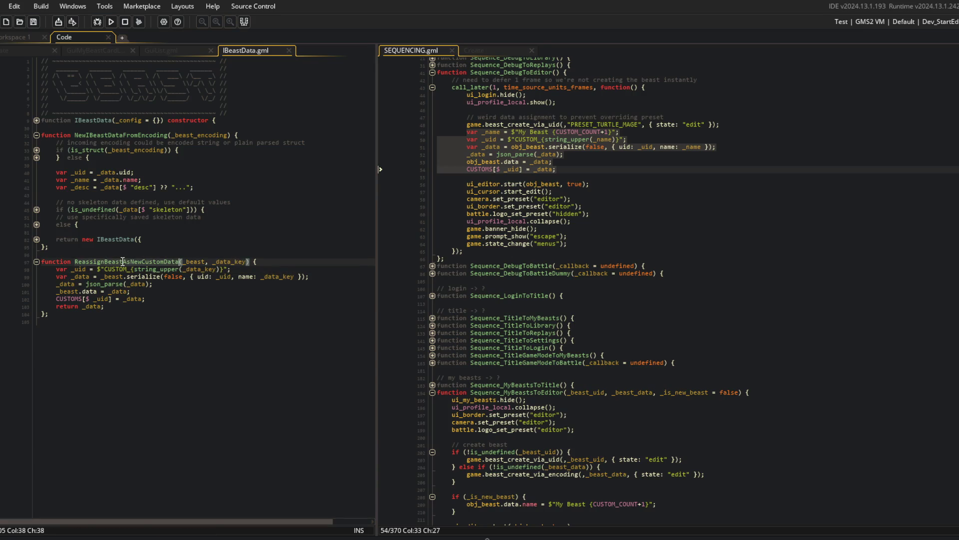
click(122, 337)
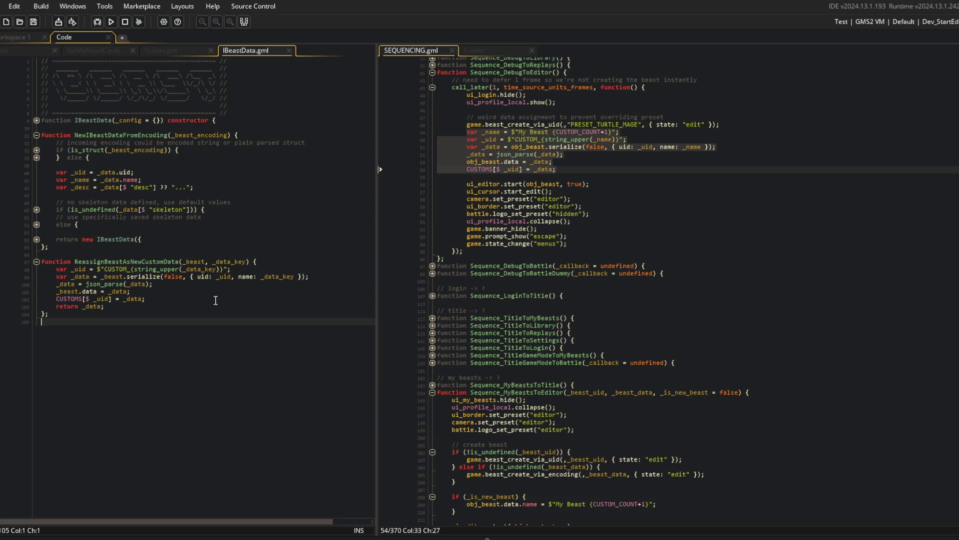
click(170, 277)
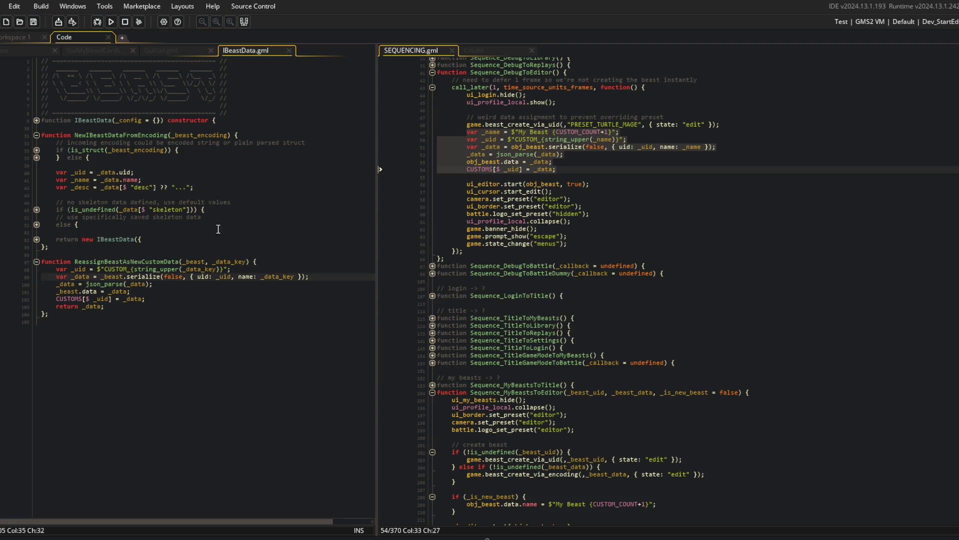
click(115, 336)
double_click(112, 262)
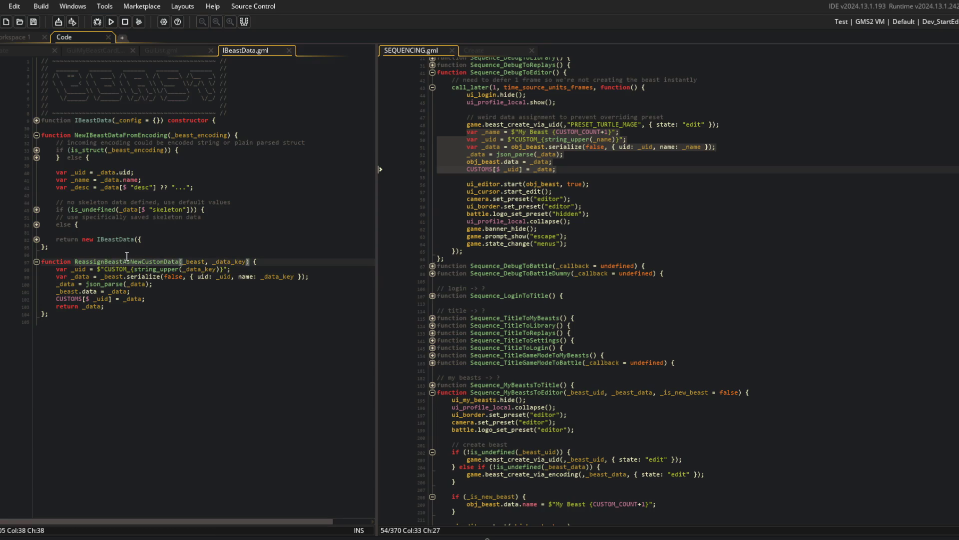
click(247, 261)
Step: Add a _remove_old_reference = false parameter and store _old_key = _beast.data.name
text(, _remo)
text(ve_)
key(Return)
text(= false)
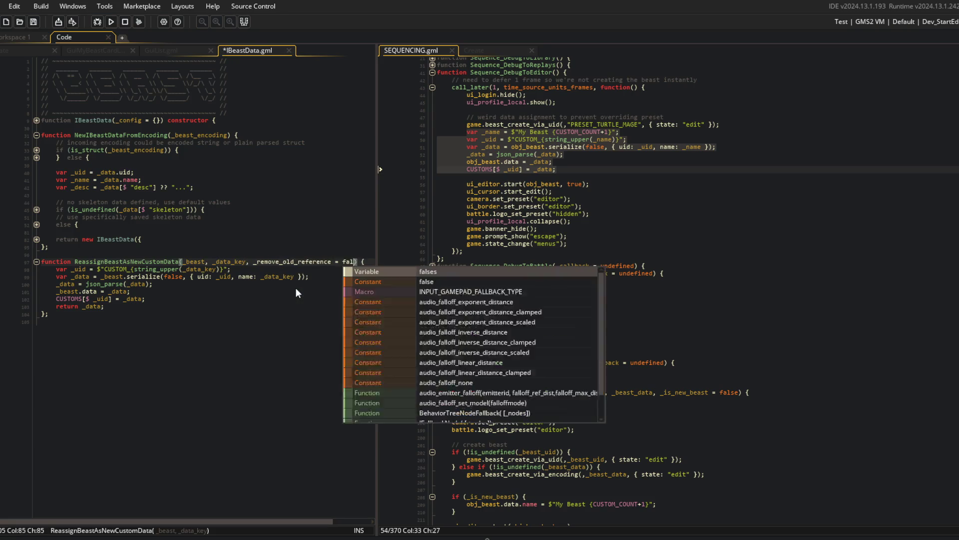
key(End)
key(Return)
text(r _ol)
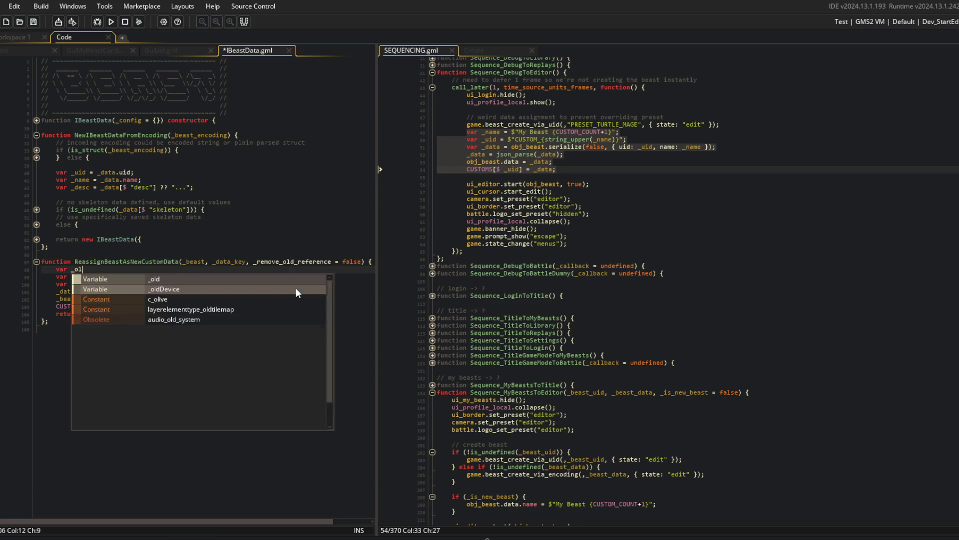
text(d_key = _beast.)
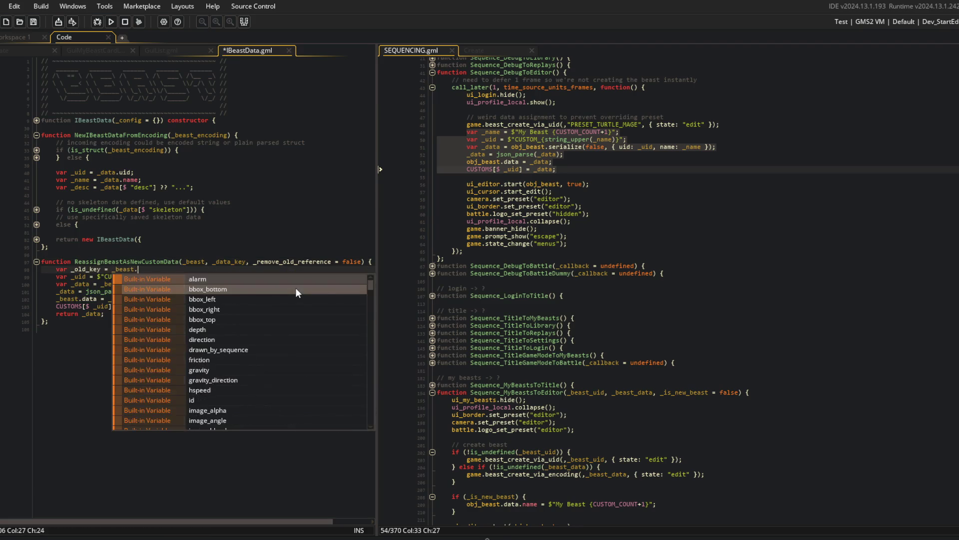
text(data.name;)
key(Down)
key(Down)
key(Down)
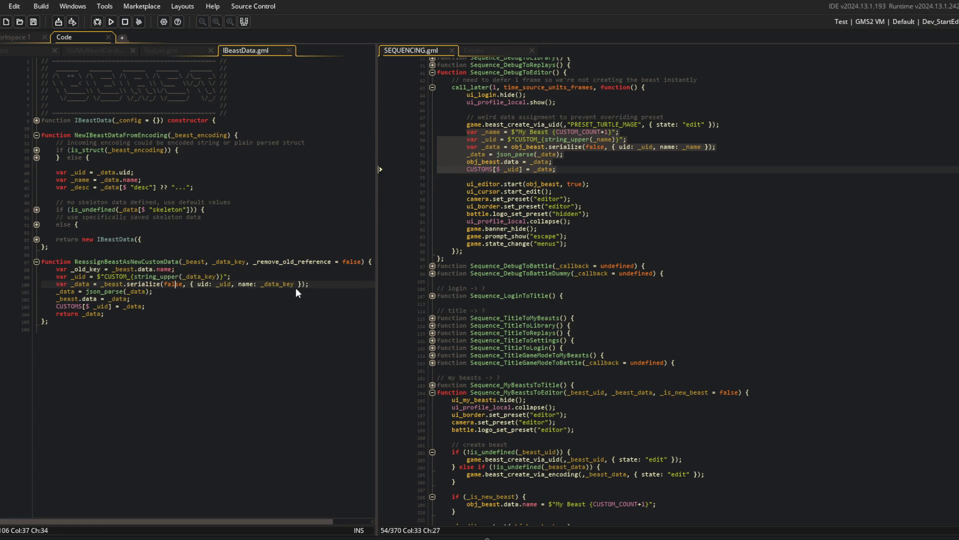
Step: Add an if (_remove_old_reference) block calling variable_struct_remove(PRESETS, _old_key)
key(End)
key(Return)
text(_re)
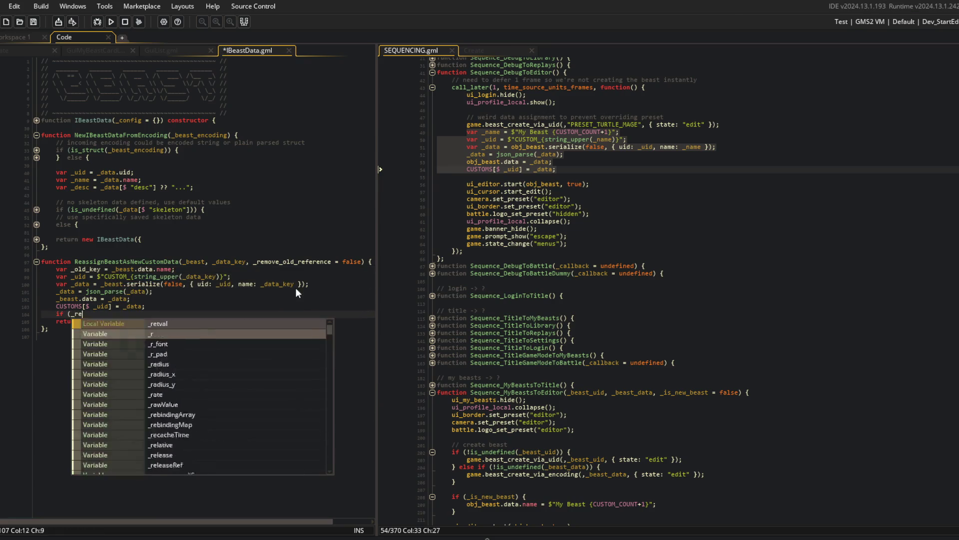
text(move_old_reference) {)
key(Return)
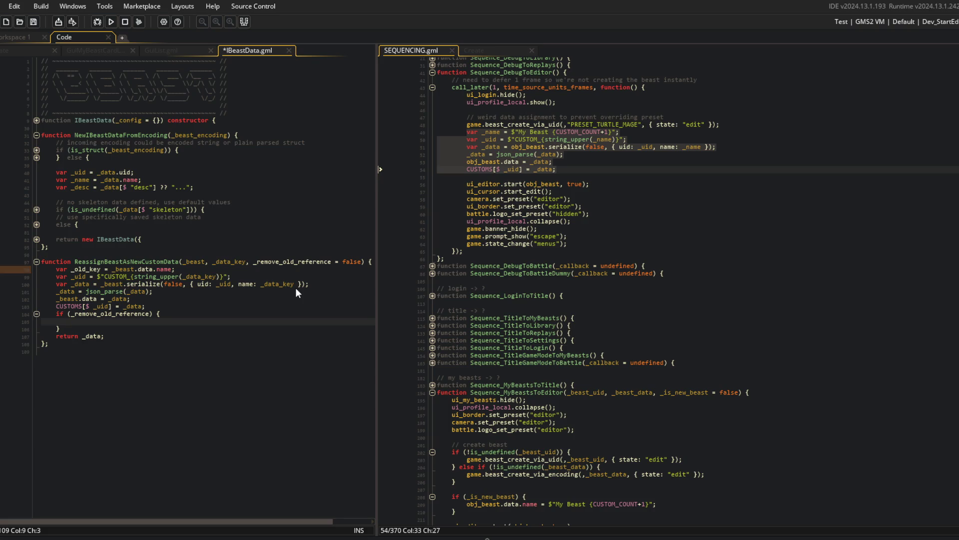
text(v)
text(ariable_Str)
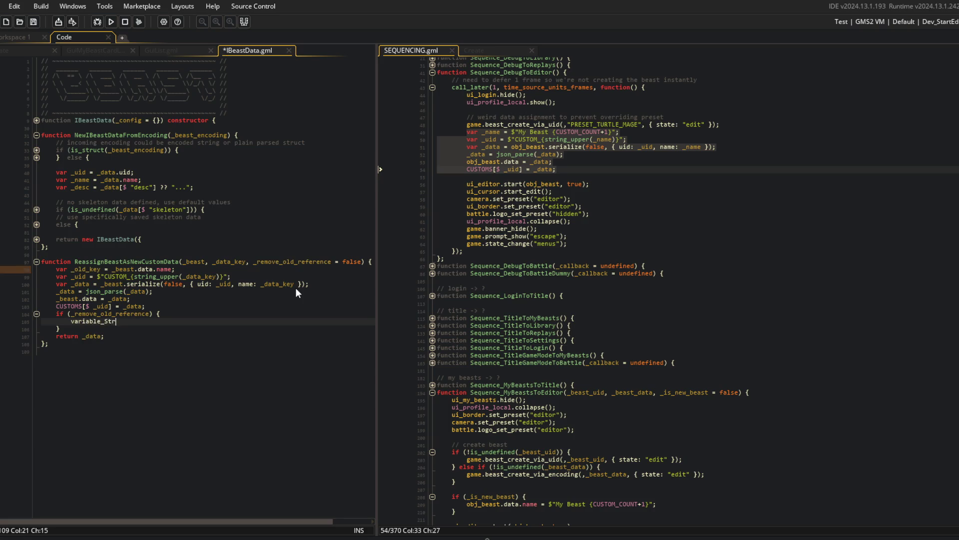
text(ct_r)
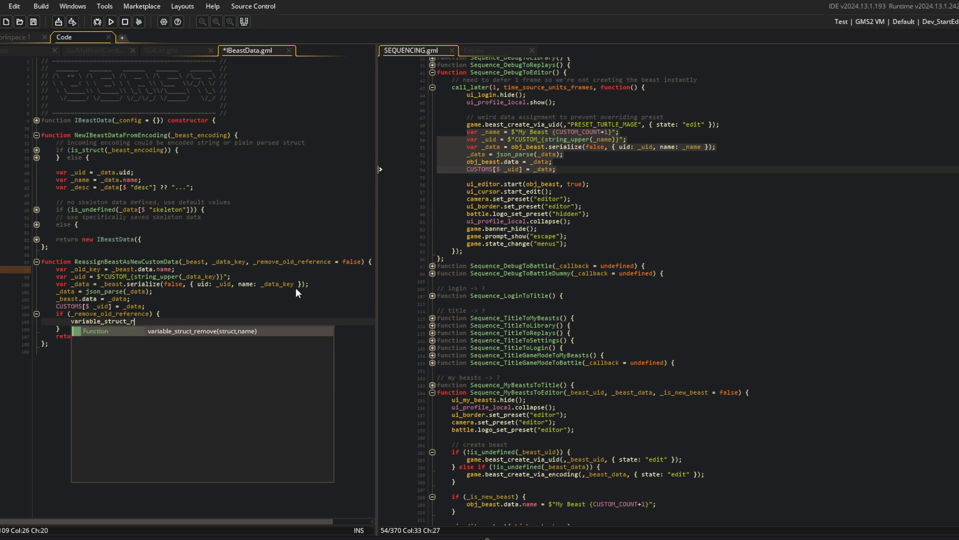
key(Return)
text(PRESETS, _old_key);)
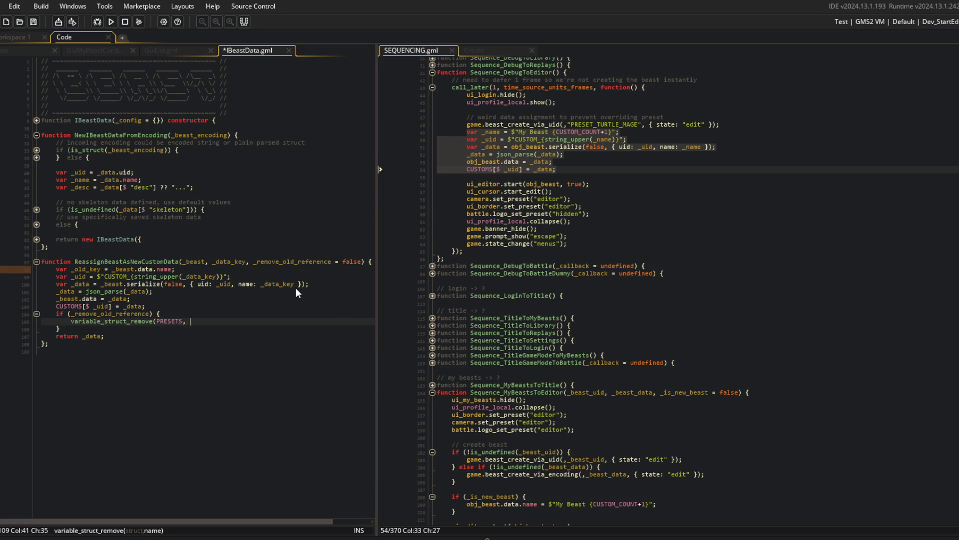
Step: Switch the removal to variable_struct_remove(CUSTOMS, _old_key), delete the PRESETS line, and save
key(ctrl+d)
key(ctrl+Left)
key(ctrl+Left)
key(ctrl+Left)
key(ctrl+shift+Right)
text(CUSTOMS)
key(ctrl+s)
key(Up)
key(ctrl+shift+k)
key(ctrl+s)
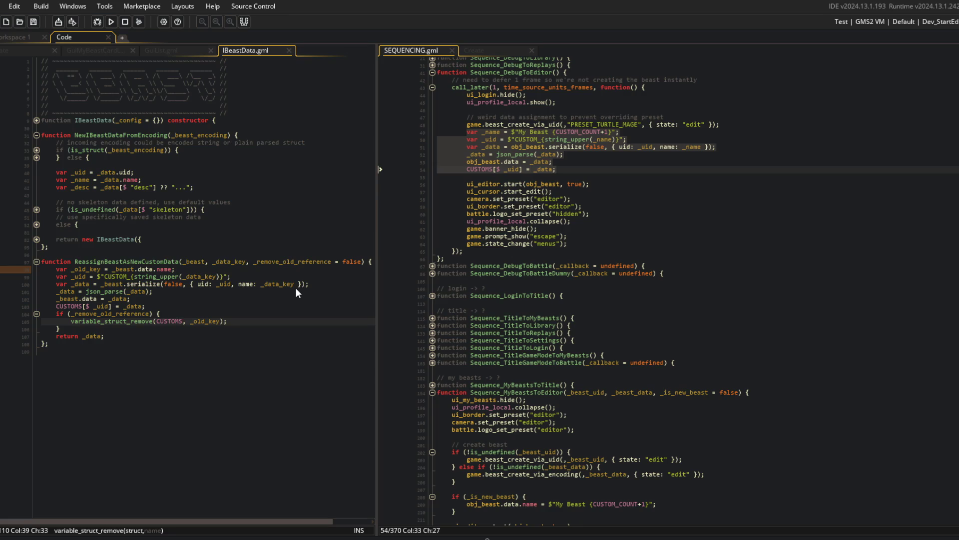
click(232, 409)
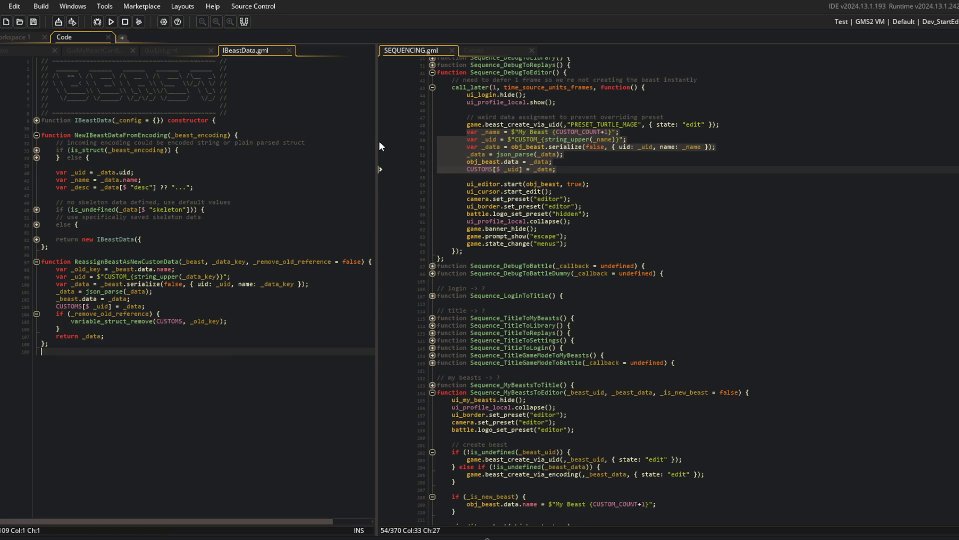
drag(378, 141, 400, 140)
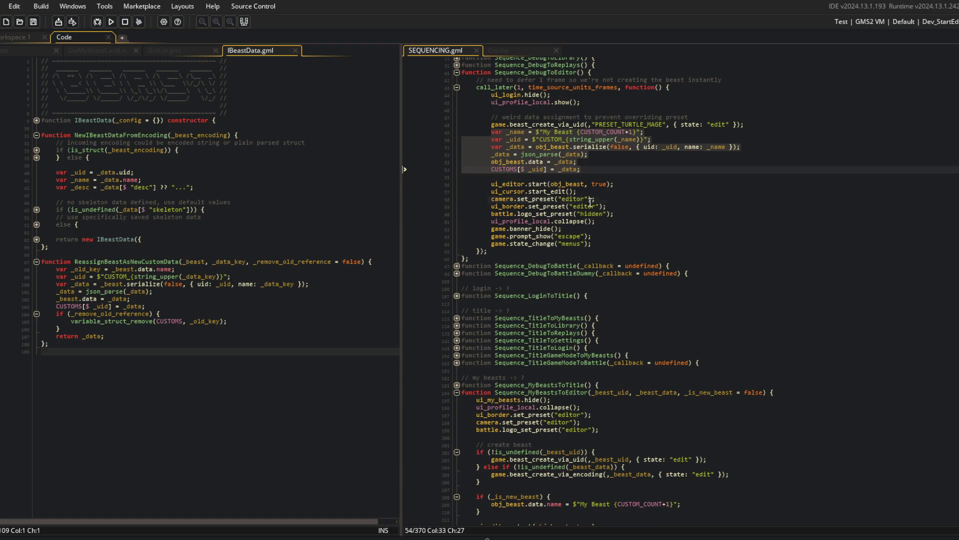
Step: Replace Sequence_DebugToEditor's old data-assignment lines with ReassignBeastAsNewCustomData(obj_beast, _name)
key(Down)
click(751, 132)
key(Up)
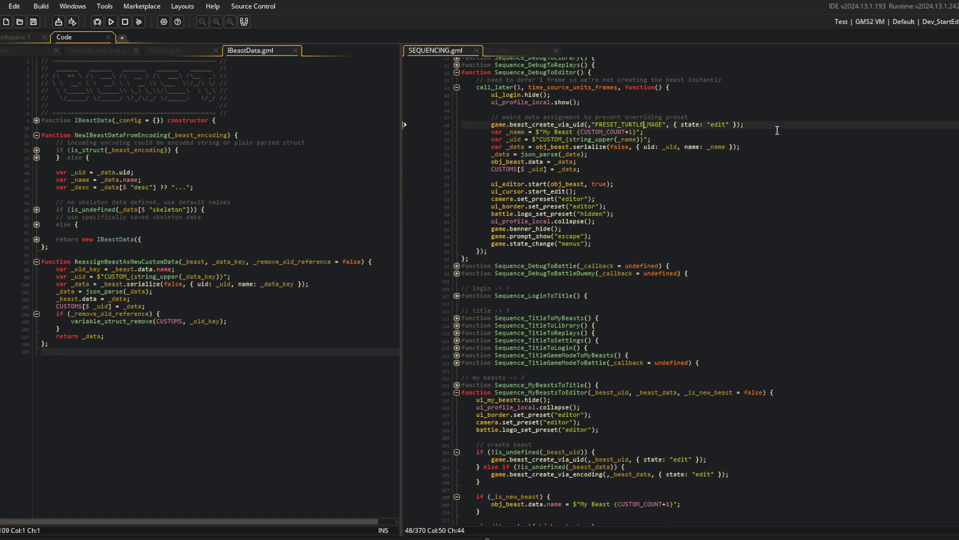
key(Down)
key(Return)
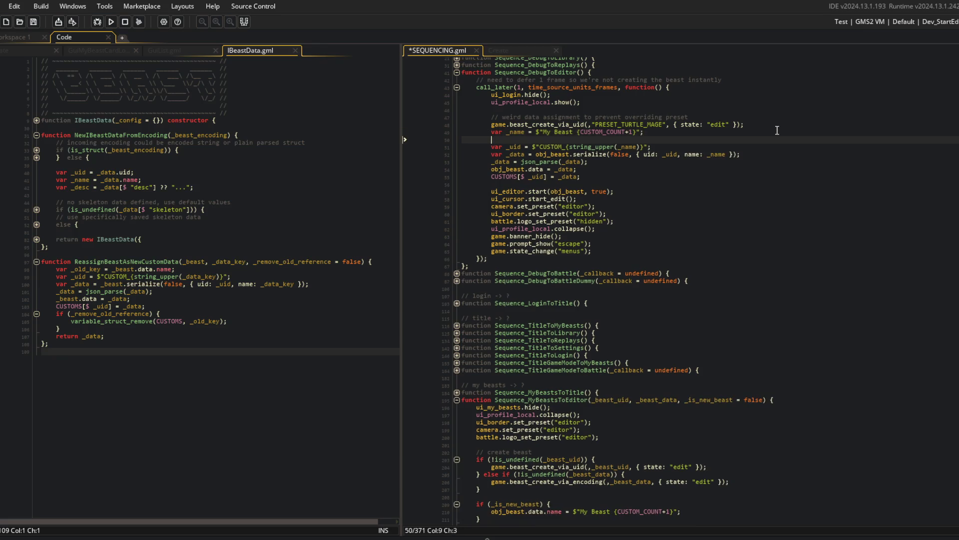
text(ReassignBe)
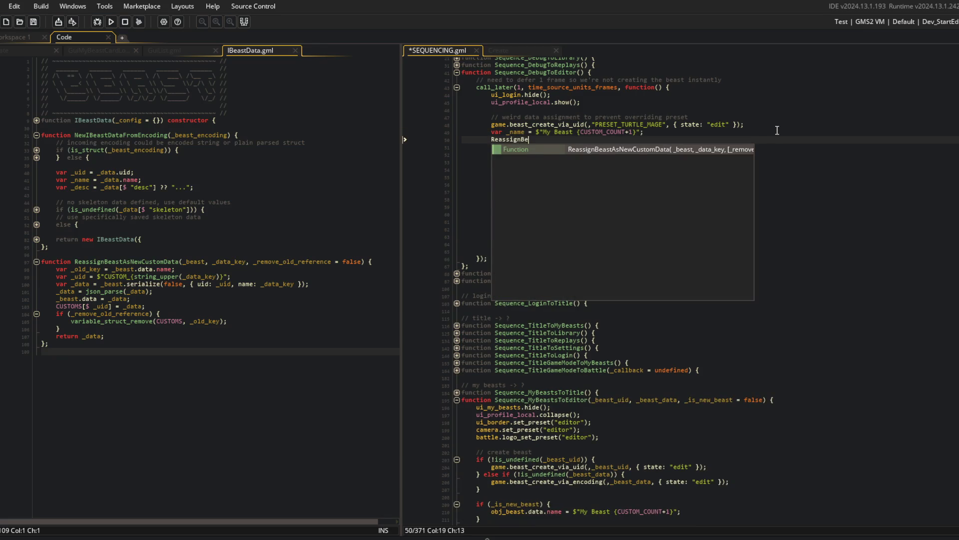
key(Return)
text(obj_beast, _name))
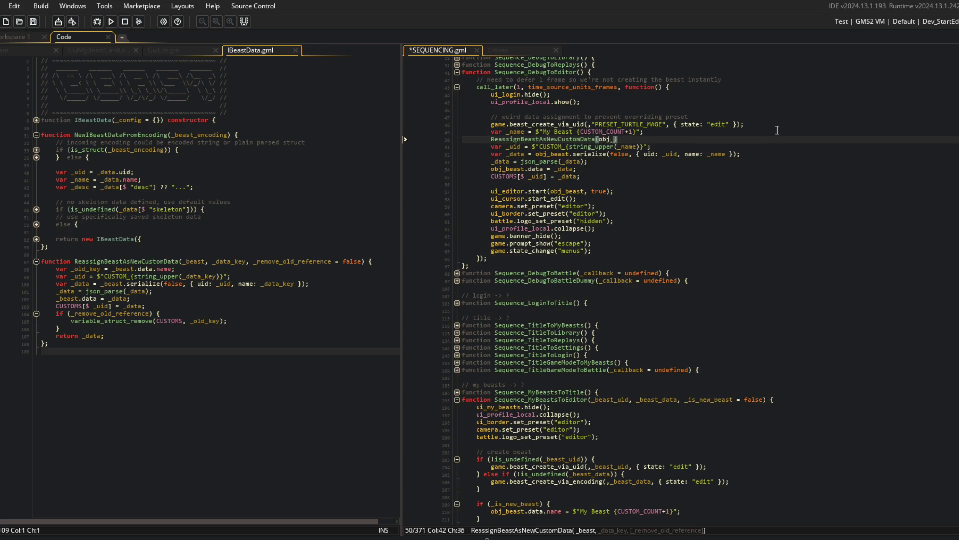
text(;)
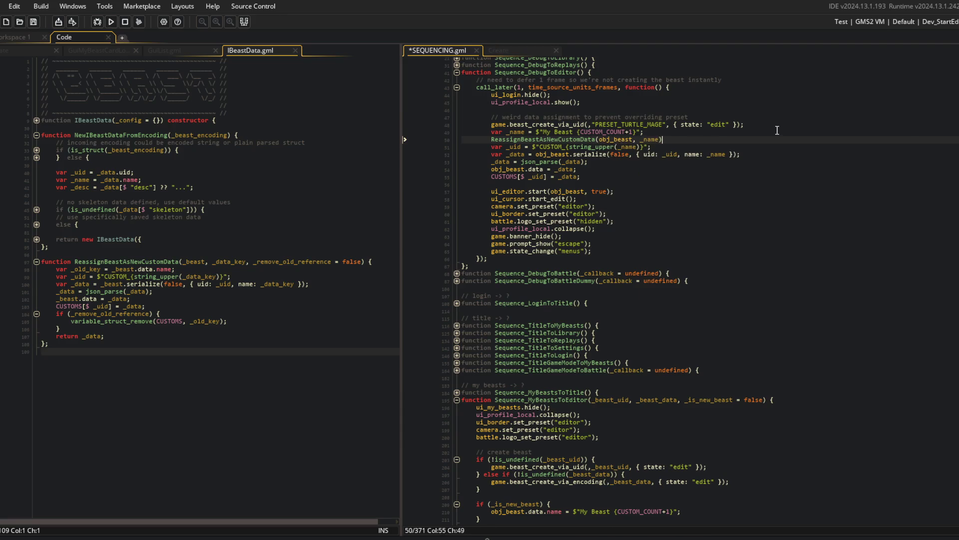
key(Down)
key(ctrl+d)
key(ctrl+d)
key(ctrl+d)
key(ctrl+s)
Step: Delete the outdated data-assignment comment and save SEQUENCING.gml
key(Up)
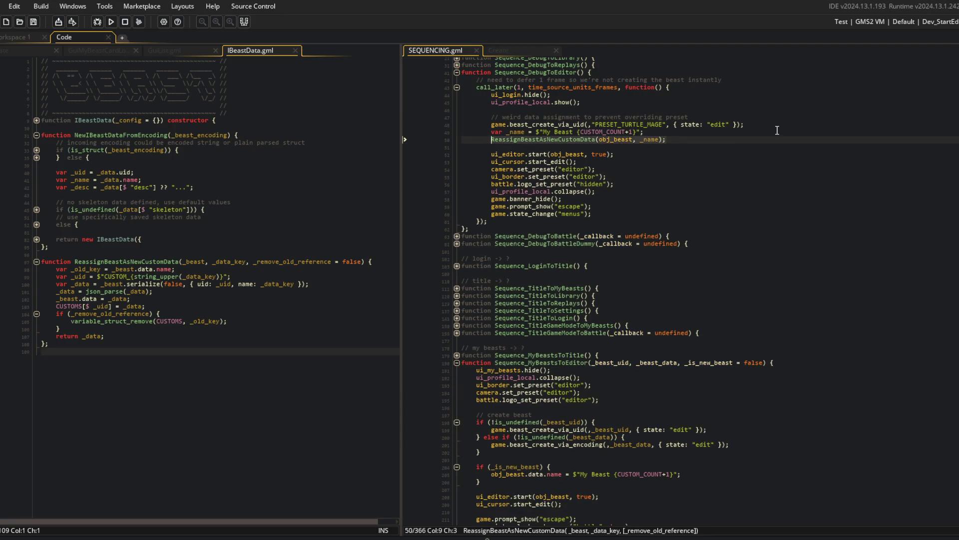
key(Up)
key(Up)
key(Up)
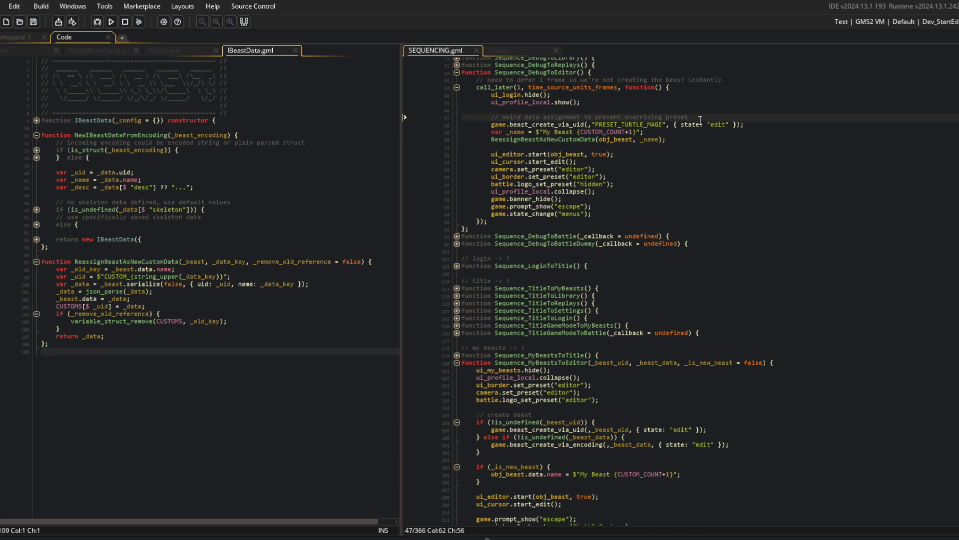
key(ctrl+d)
key(ctrl+s)
key(Down)
key(Down)
key(Down)
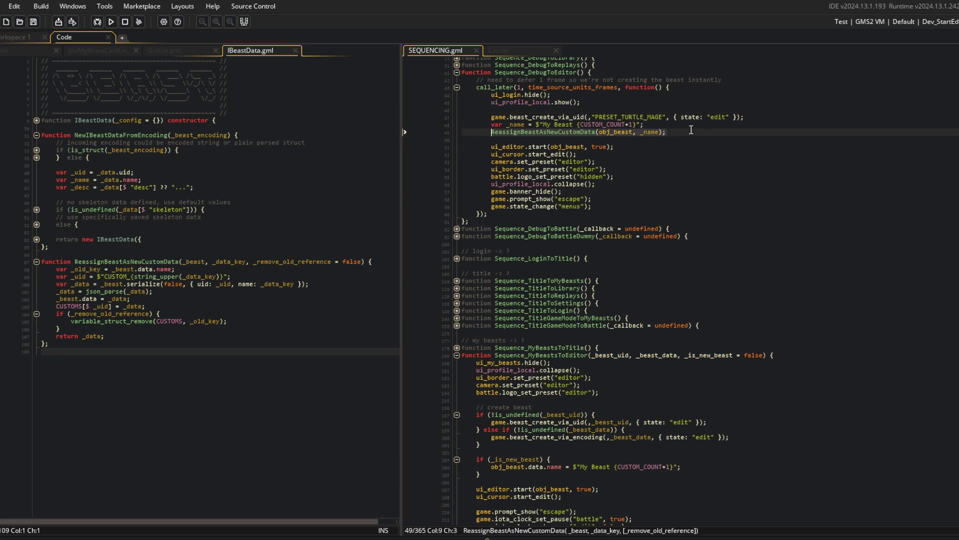
Step: In Sequence_MyBeastsToEditor, store the My Beast name in var _name and add the reassign call
scroll(681, 258, down, 5)
click(548, 360)
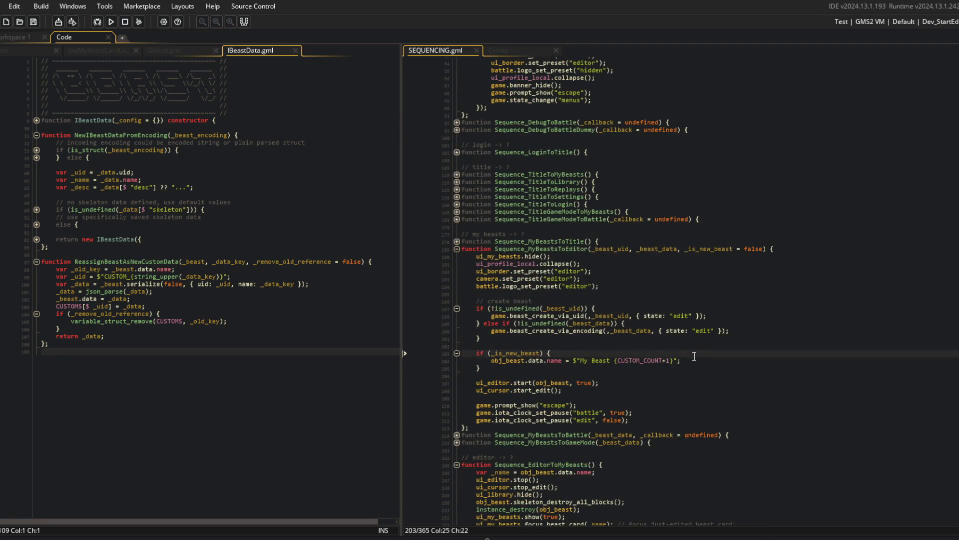
key(ctrl+BackSpace)
key(ctrl+BackSpace)
key(ctrl+BackSpace)
text(var _name)
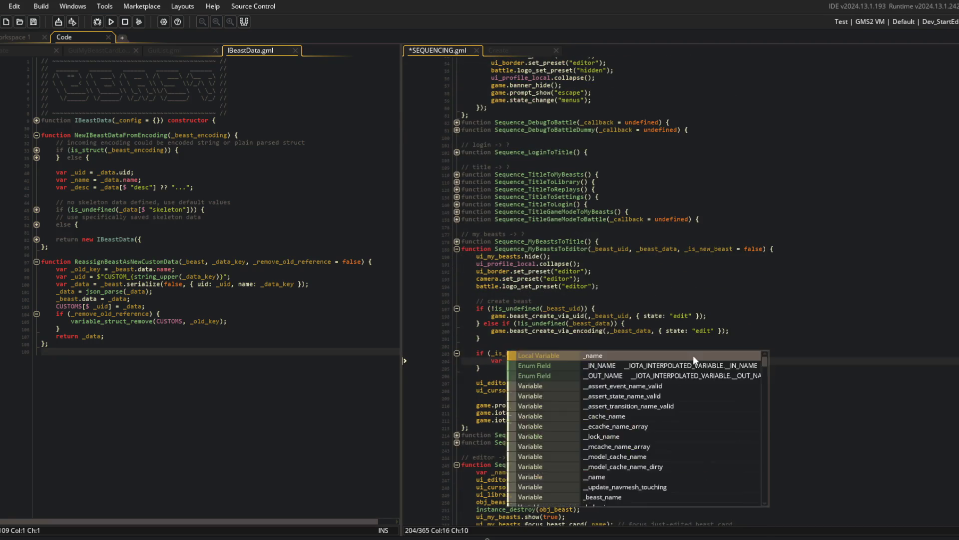
key(End)
key(Return)
text(ReassignBeastAsNewCustomData(obj_beast, _name);)
key(ctrl+s)
scroll(722, 313, up, 5)
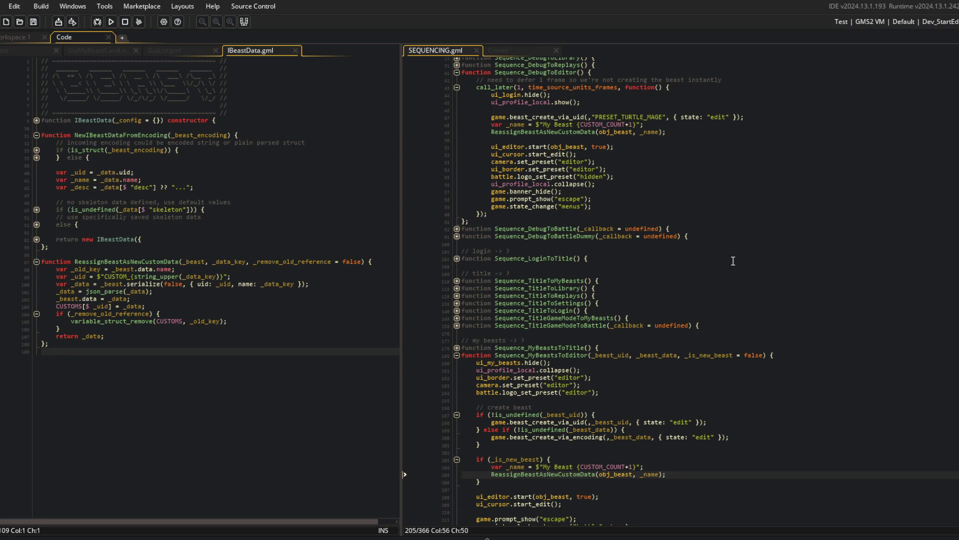
click(704, 195)
Step: Delete both My Beast folders from the first beasts Explorer window
click(218, 180)
mouse_move(190, 537)
click(190, 517)
drag(578, 263, 586, 191)
key(Delete)
Step: Delete all folders in the second beasts window and run the game
mouse_move(190, 533)
click(220, 500)
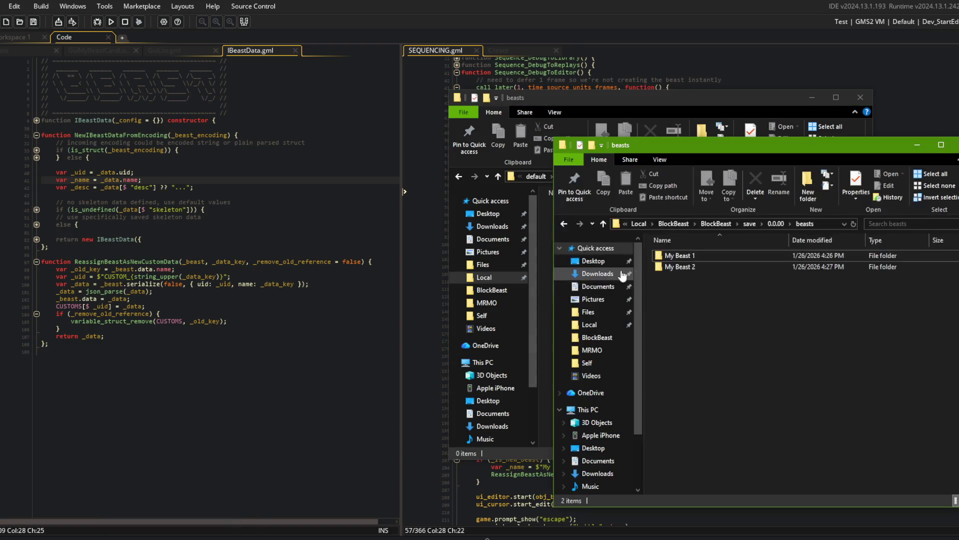
key(ctrl+a)
key(Delete)
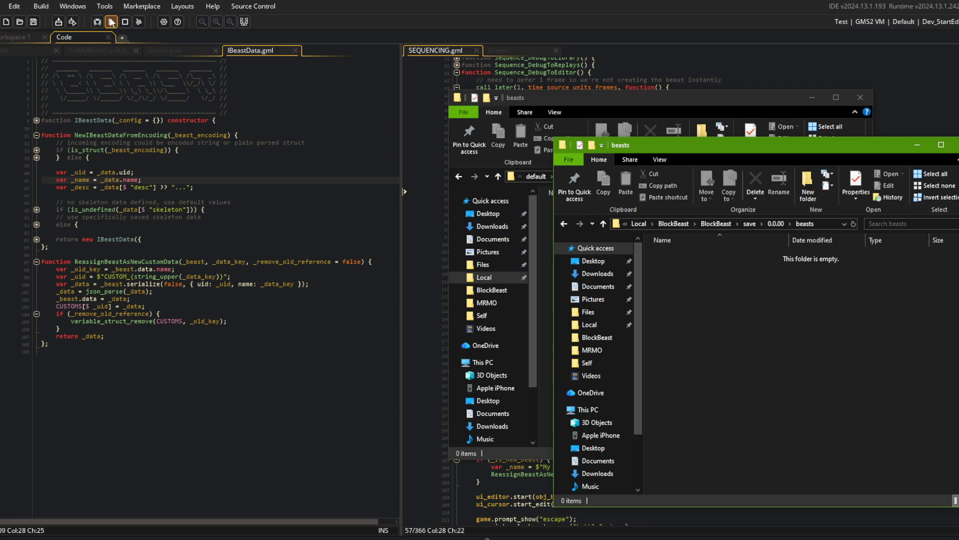
click(110, 22)
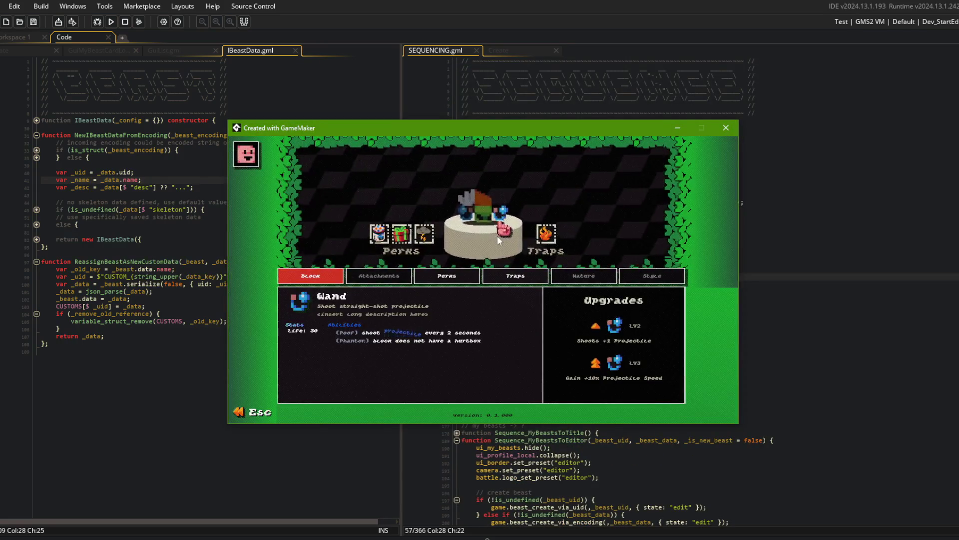
Step: Open and exit TREX, create a beast from the blank card, browse the carousel, then close the game
key(Escape)
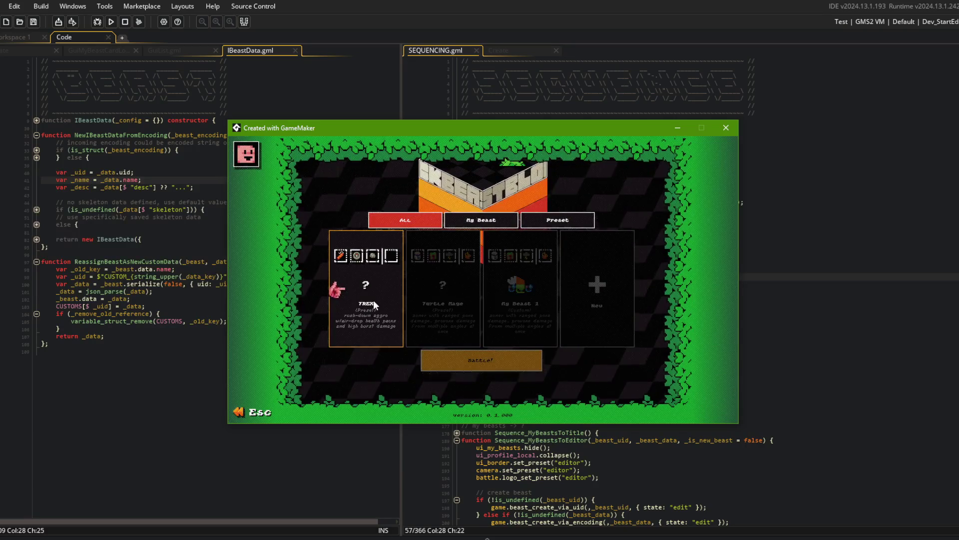
click(373, 300)
key(Escape)
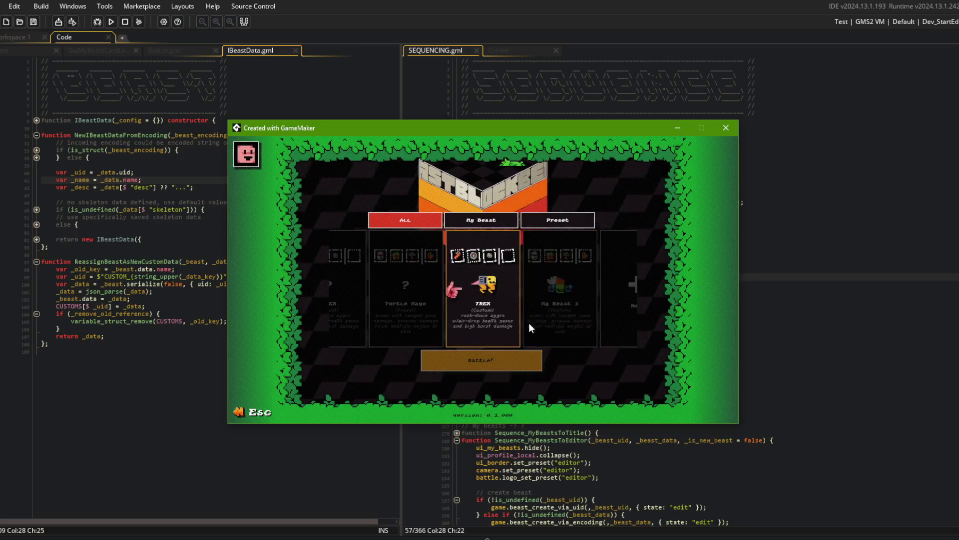
scroll(525, 285, down, 2)
click(499, 284)
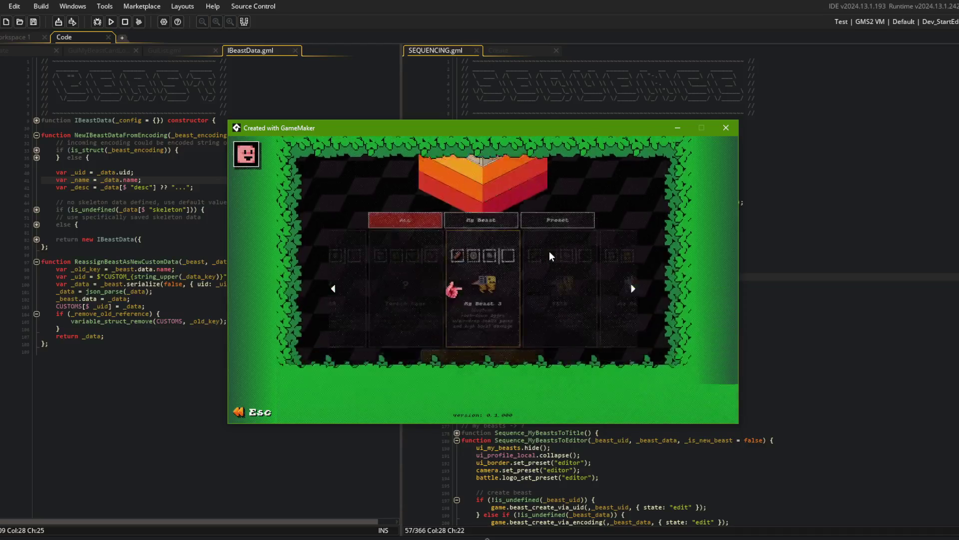
scroll(542, 297, down, 2)
scroll(505, 306, up, 4)
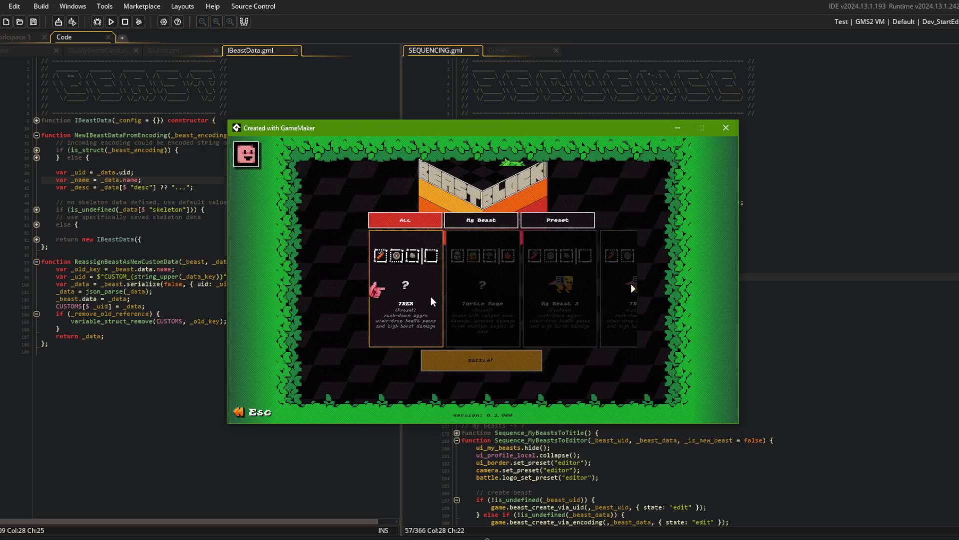
scroll(430, 296, down, 4)
scroll(516, 300, down, 1)
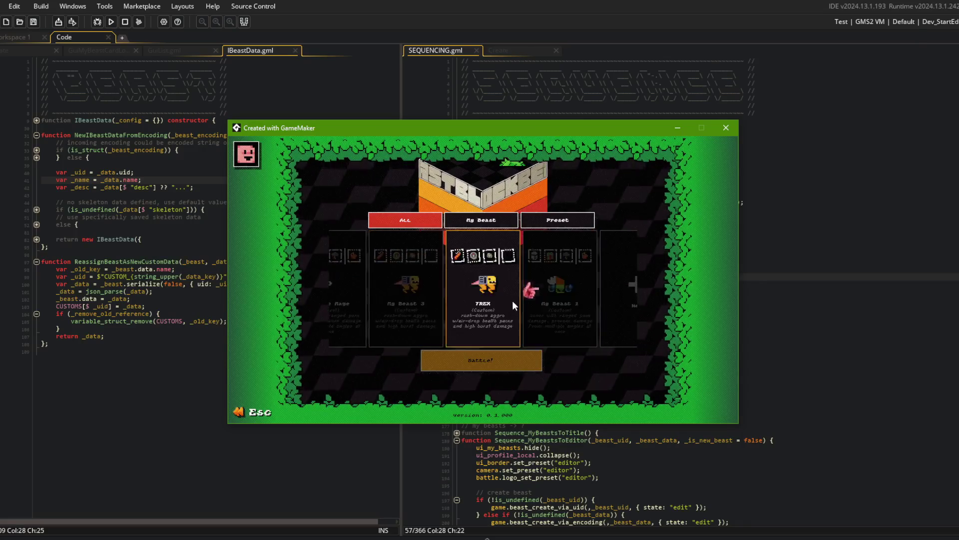
scroll(425, 300, up, 2)
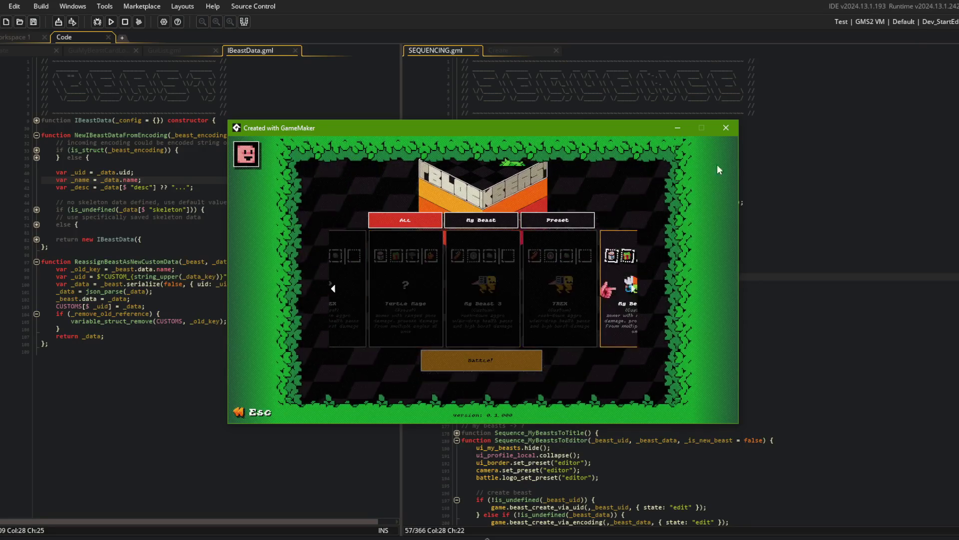
click(726, 127)
Step: Delete the saved beast folders from both beast save-folder windows
key(alt+Tab)
drag(725, 300, 707, 242)
key(Delete)
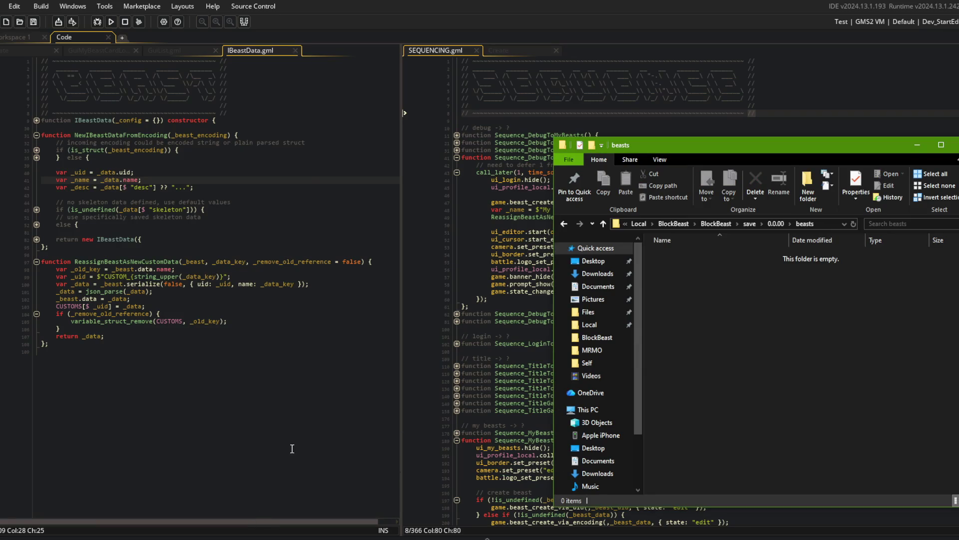
click(150, 501)
mouse_move(648, 304)
mouse_down()
mouse_move(593, 261)
mouse_move(582, 213)
mouse_up()
key(Delete)
Step: Fold the NewIBeastDataFromEncoding function and close the IBeastData script
click(639, 76)
click(245, 166)
click(246, 180)
click(249, 188)
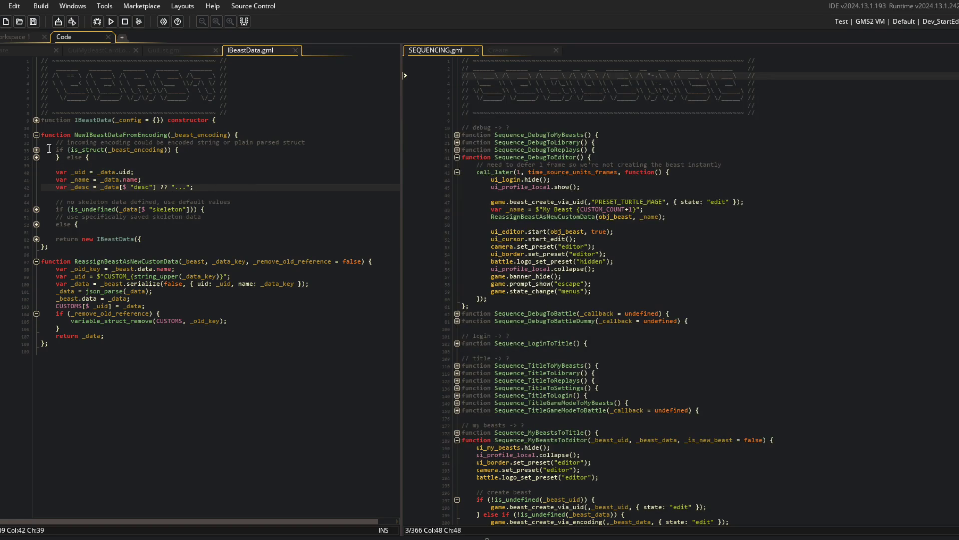
click(37, 135)
click(60, 150)
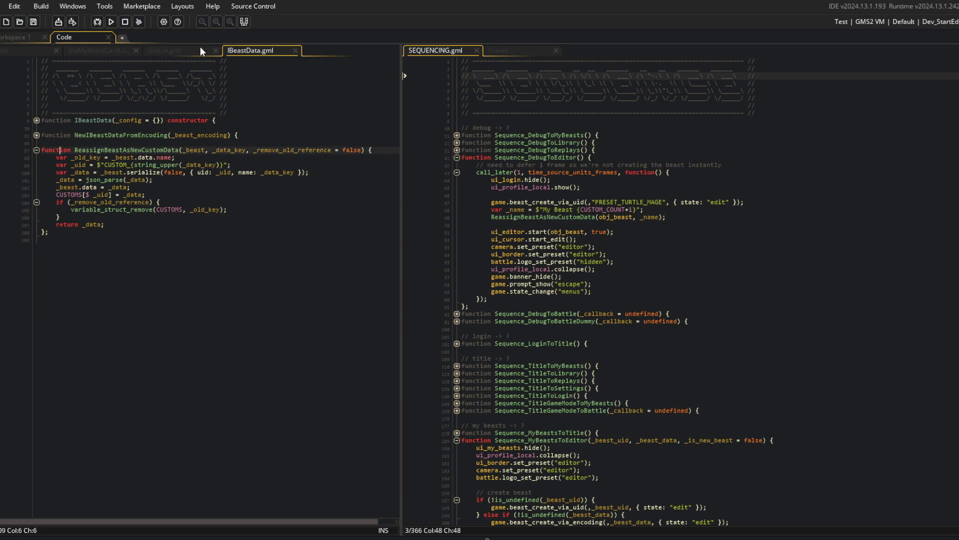
middle_click(252, 50)
key(alt+Tab)
key(alt+Tab)
key(alt+Tab)
Step: Stage all changes, commit as 'ReassignBeastAsNewCustomData function', and push to the remote
text(git add .)
key(Return)
text(git commit -m "ReassignBeastAsNewCustomD)
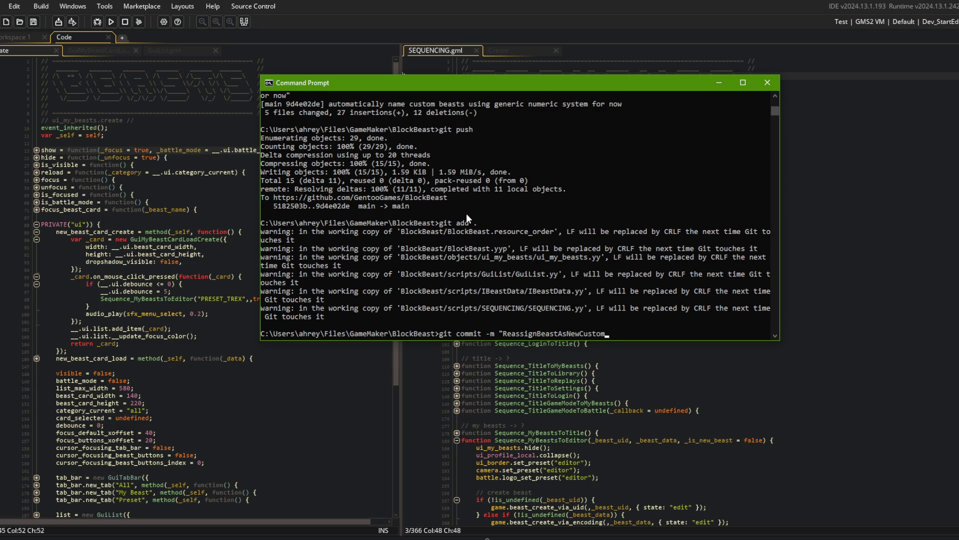
text(ata function")
key(Return)
text(git push)
key(Return)
click(150, 165)
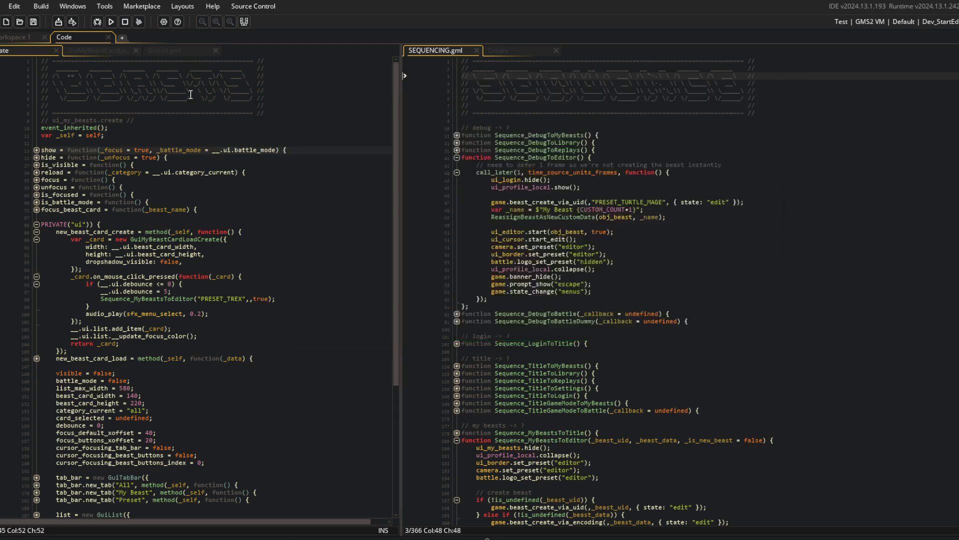
Step: Unfold reload, its presets and customs branches, their struct_foreach loops and the can_edit check
click(36, 172)
click(37, 195)
click(36, 202)
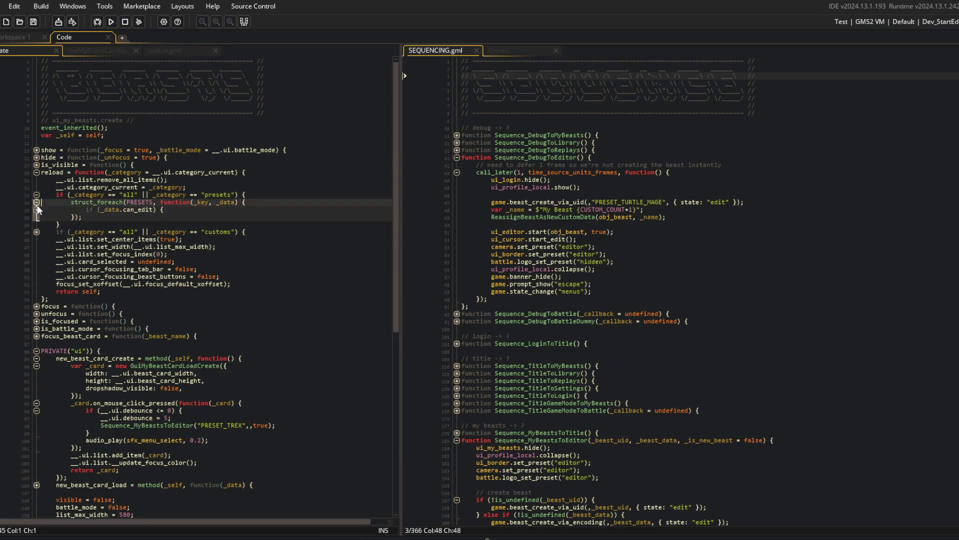
click(37, 210)
click(36, 246)
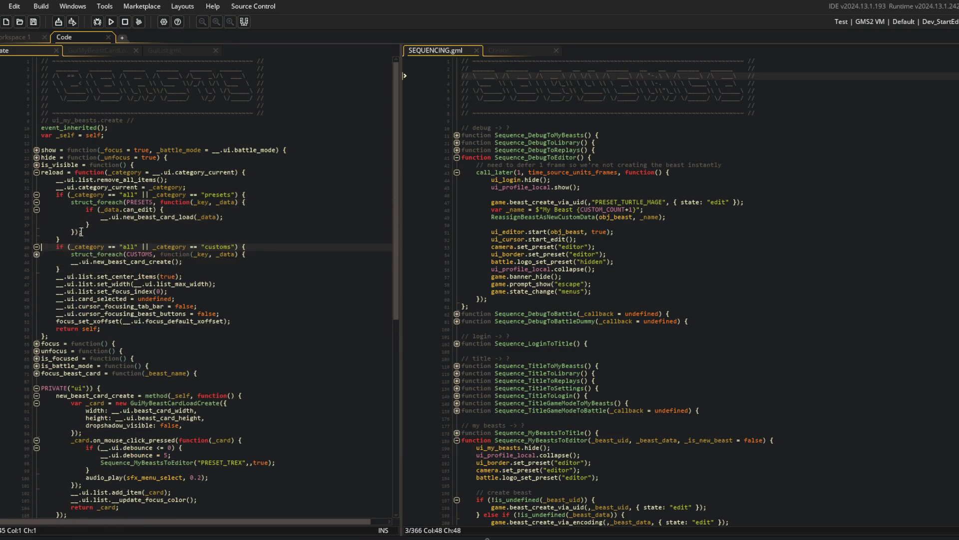
click(37, 254)
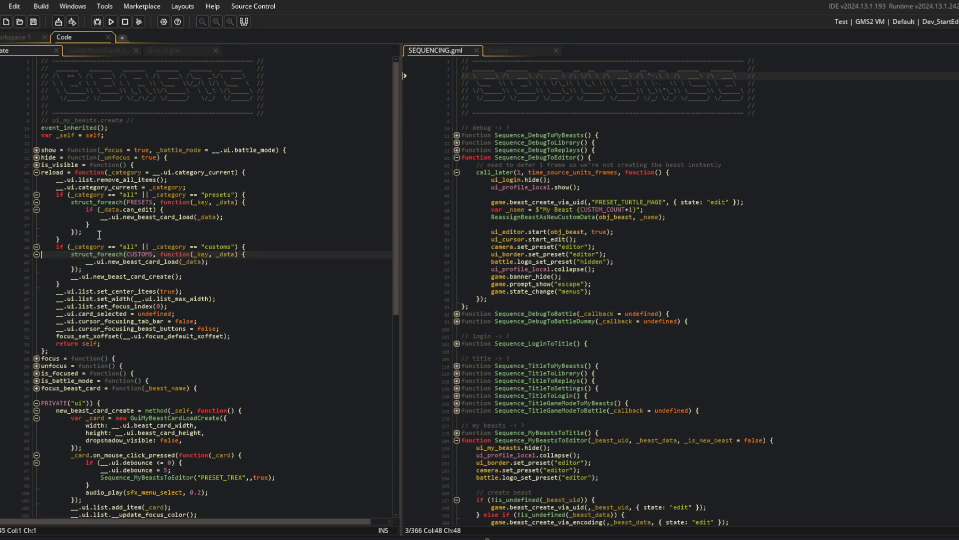
Step: Highlight the new_beast_card_load calls in the presets and customs loops
click(122, 233)
click(137, 202)
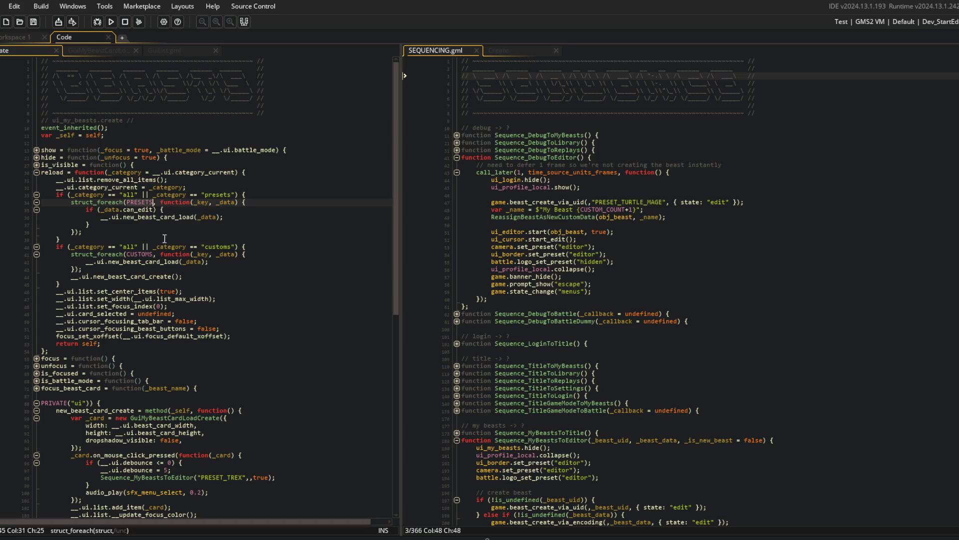
double_click(150, 261)
double_click(168, 217)
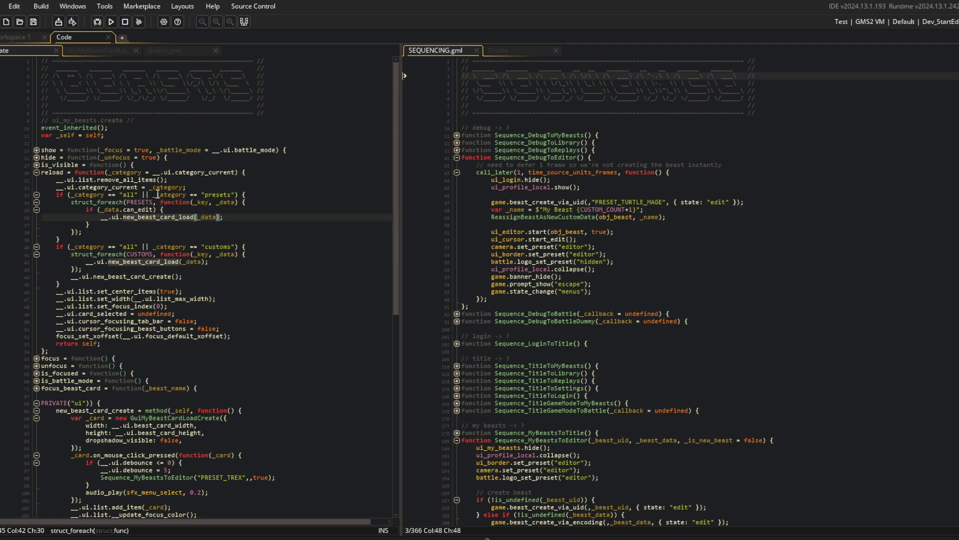
click(185, 188)
click(574, 181)
Step: Open the GuiList script in the right pane and close GuiMyBeastCardLoad
key(ctrl+t)
text(GuiList)
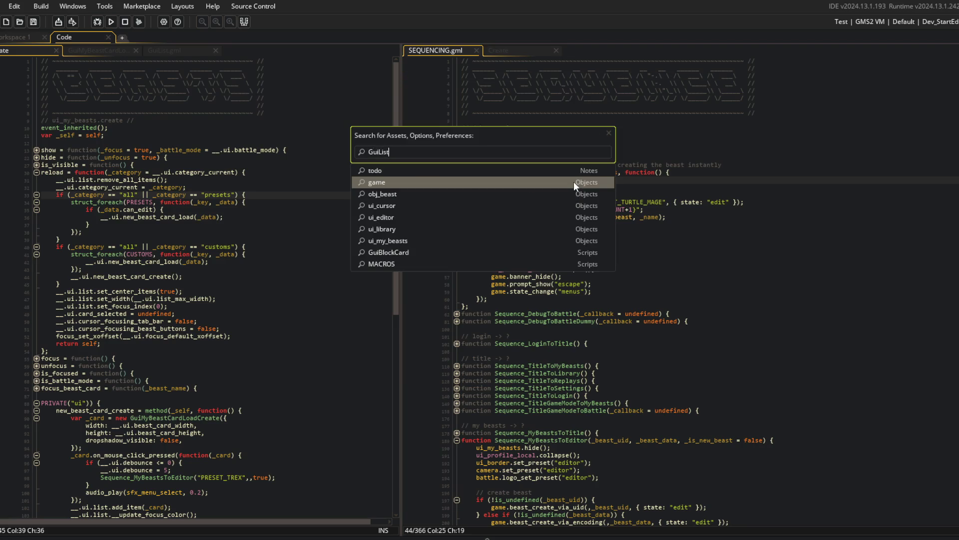
key(Return)
drag(165, 51, 440, 50)
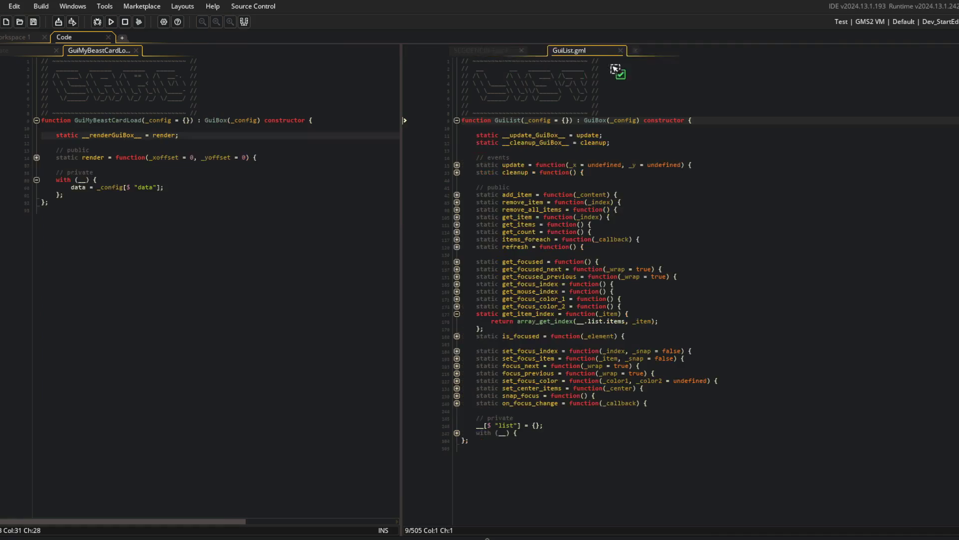
middle_click(103, 49)
click(533, 202)
click(457, 314)
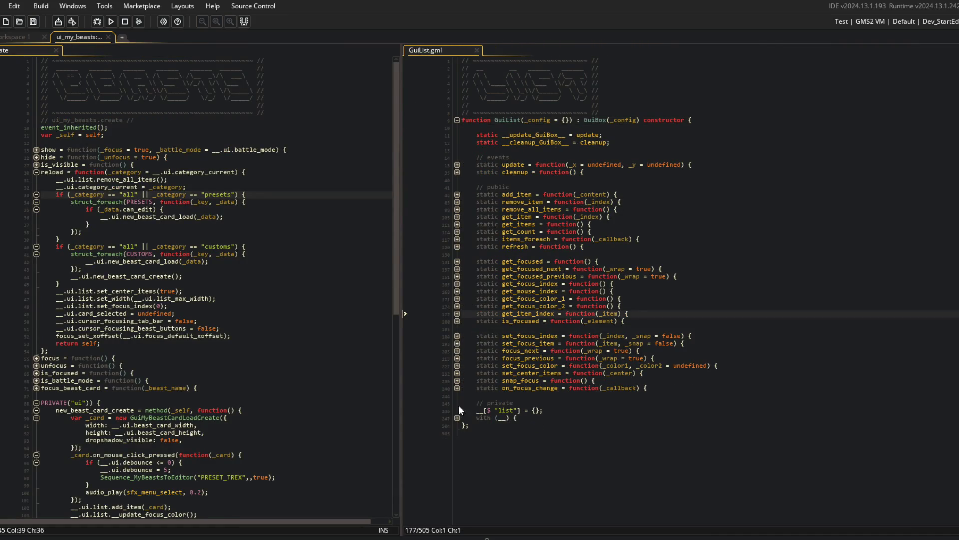
click(457, 418)
click(457, 418)
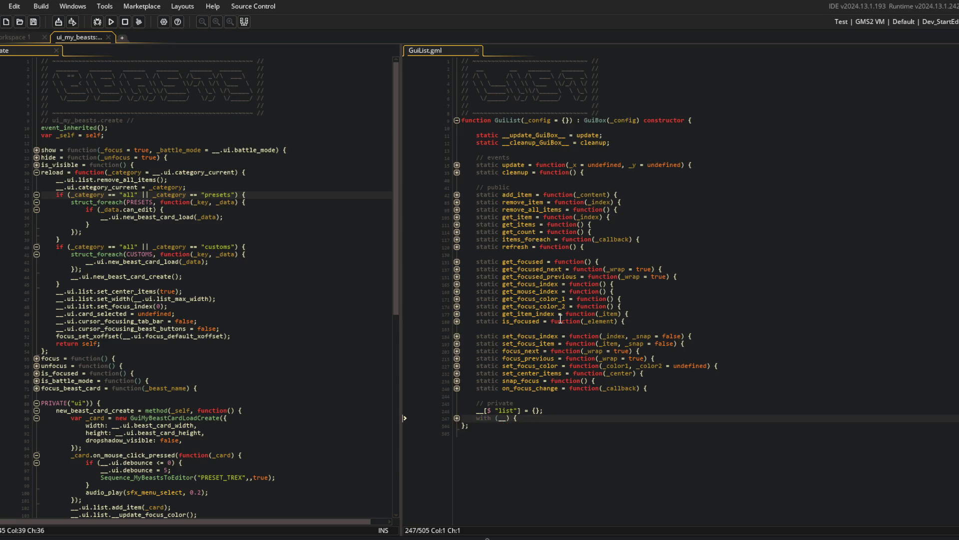
Step: Add a static sort(_sort_method) function calling array_sort(__.items, _sort_method) and returning self, then save
click(598, 245)
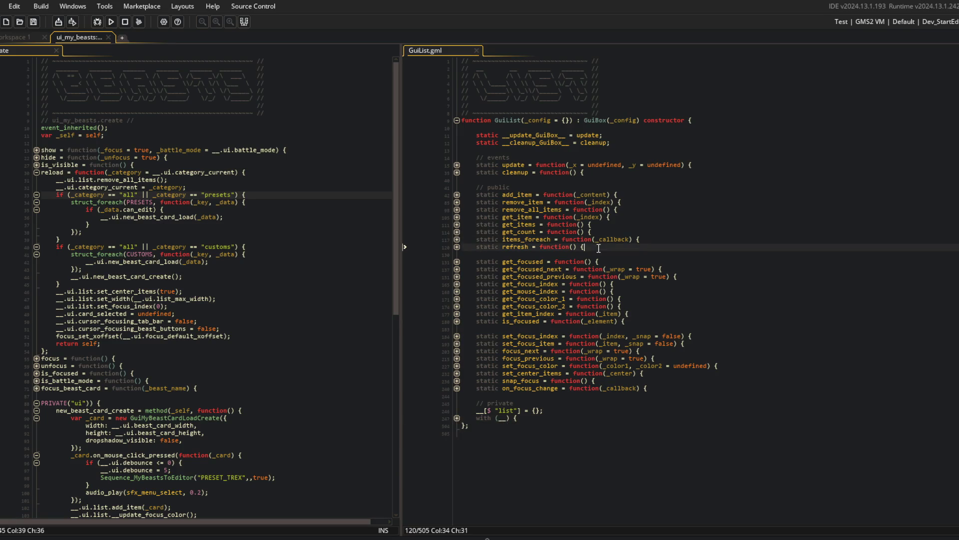
key(Return)
text(static sort = function(_sor)
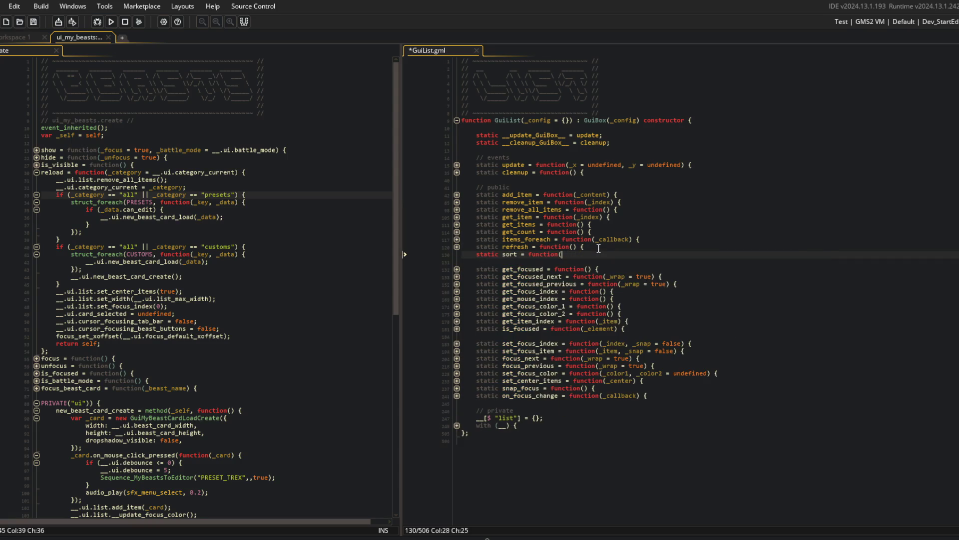
text(t_method) {)
key(Return)
text(array_sort()
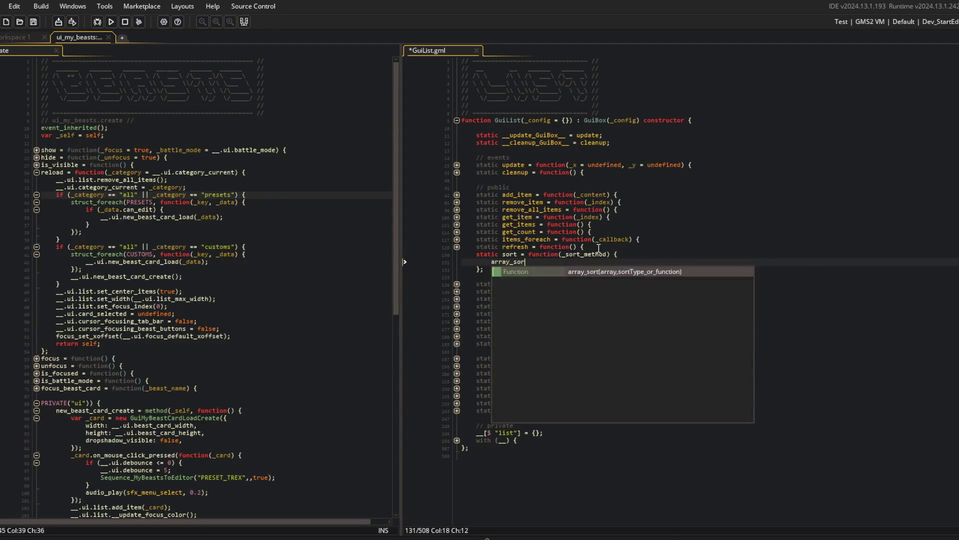
text(__.items, _sort_method);)
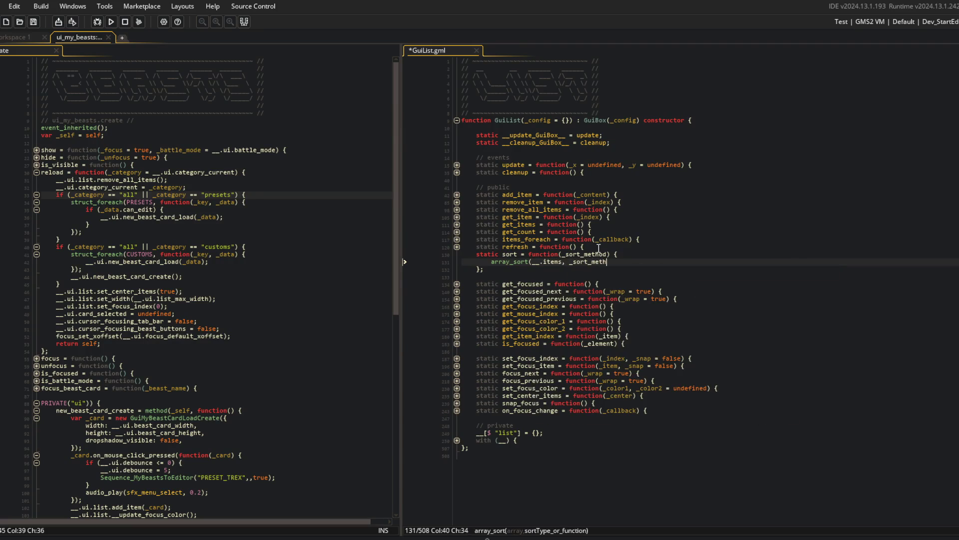
key(Return)
text(return self;)
key(ctrl+s)
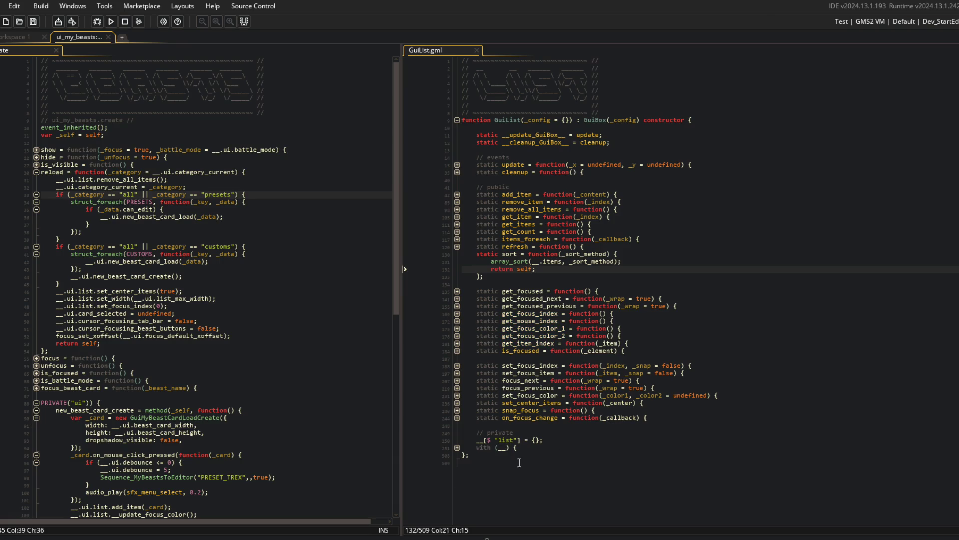
Step: Change the sort function's array_sort target to __.list.items
click(457, 447)
scroll(458, 469, down, 7)
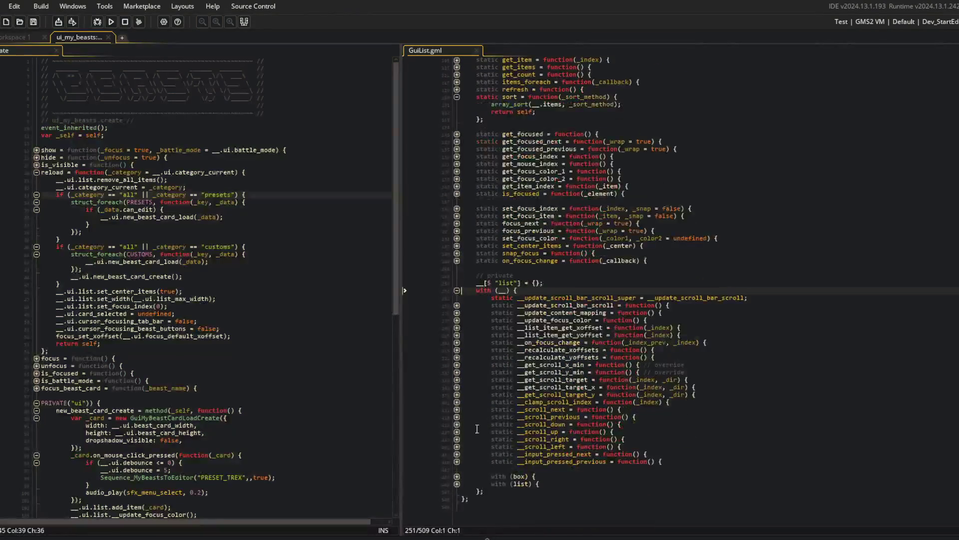
click(457, 484)
scroll(458, 484, down, 4)
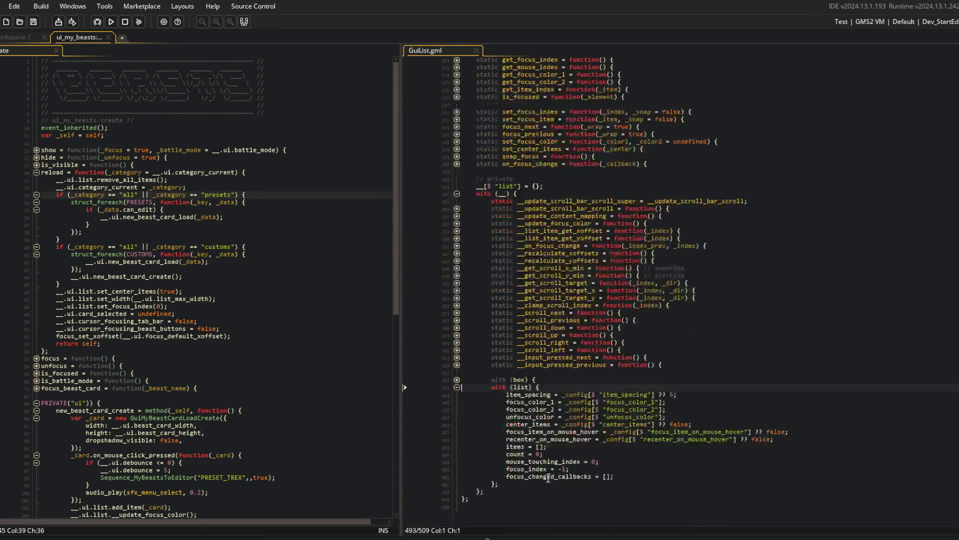
scroll(522, 424, up, 11)
click(543, 262)
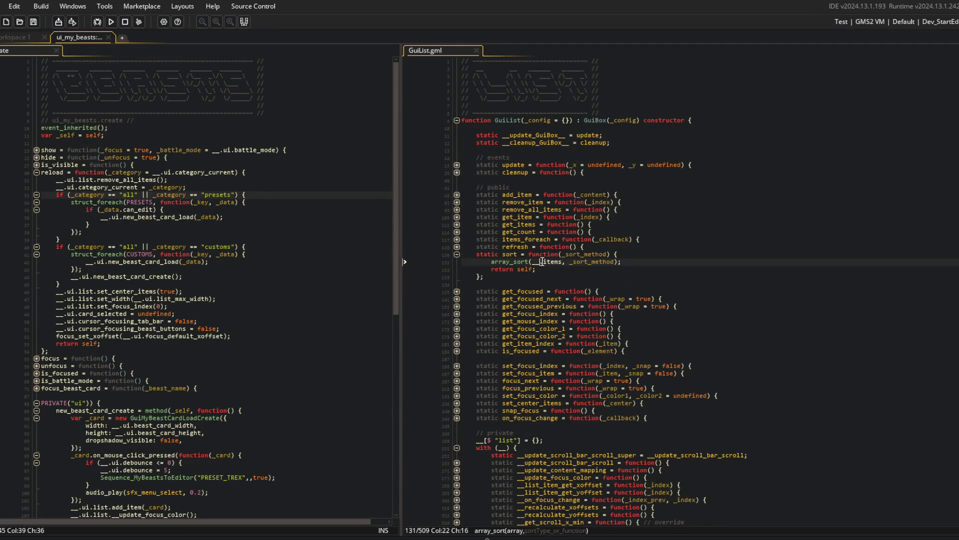
text(.list.)
Step: Insert a blank line after the customs loop in the ui_my_beasts reload function
click(190, 247)
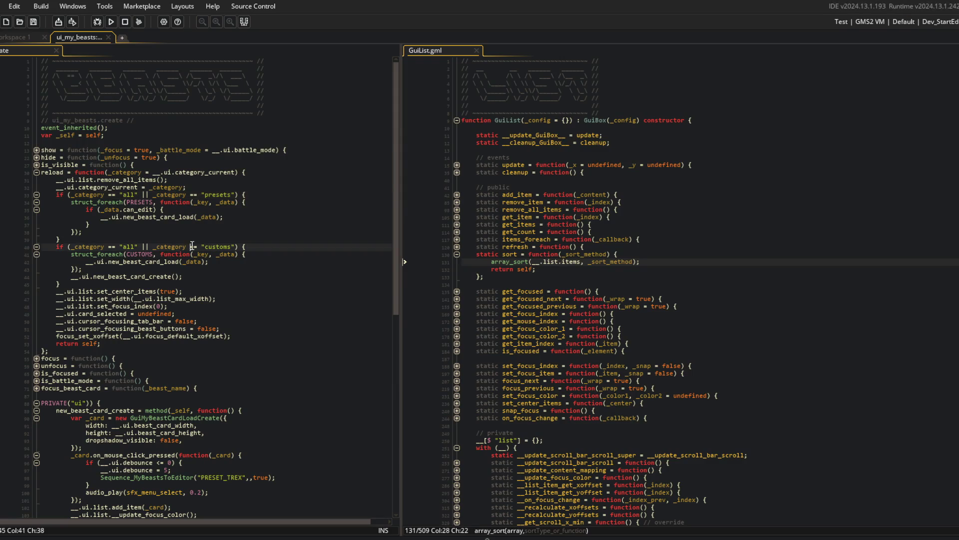
click(122, 284)
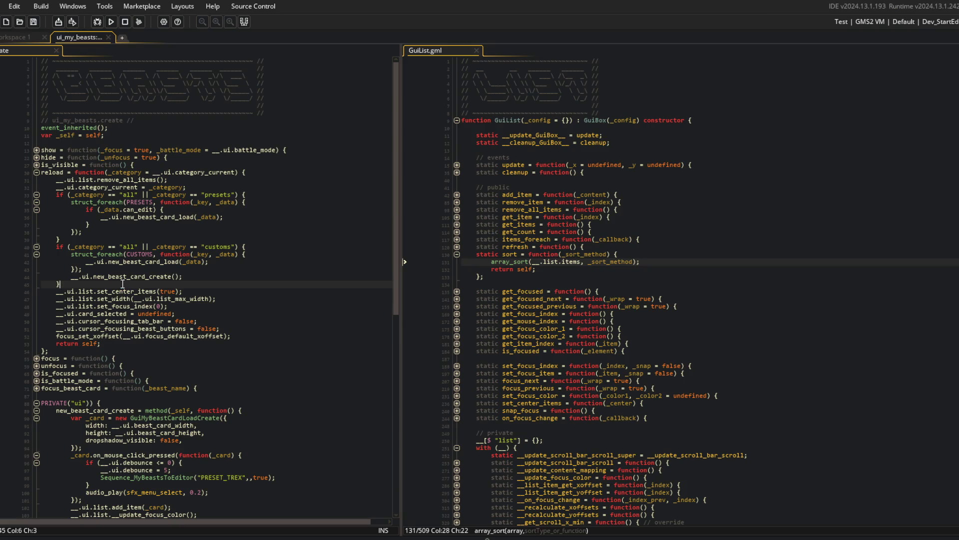
key(Return)
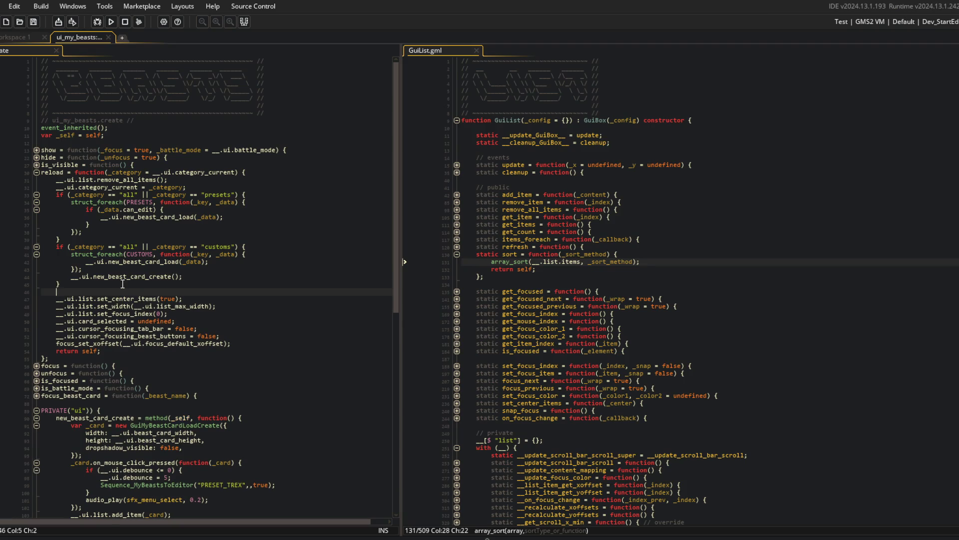
key(alt+Tab)
key(Down)
key(Left)
key(Up)
key(Left)
Step: Search Google for sorting strings alphabetically
key(alt+Tab)
key(Down)
text(sort)
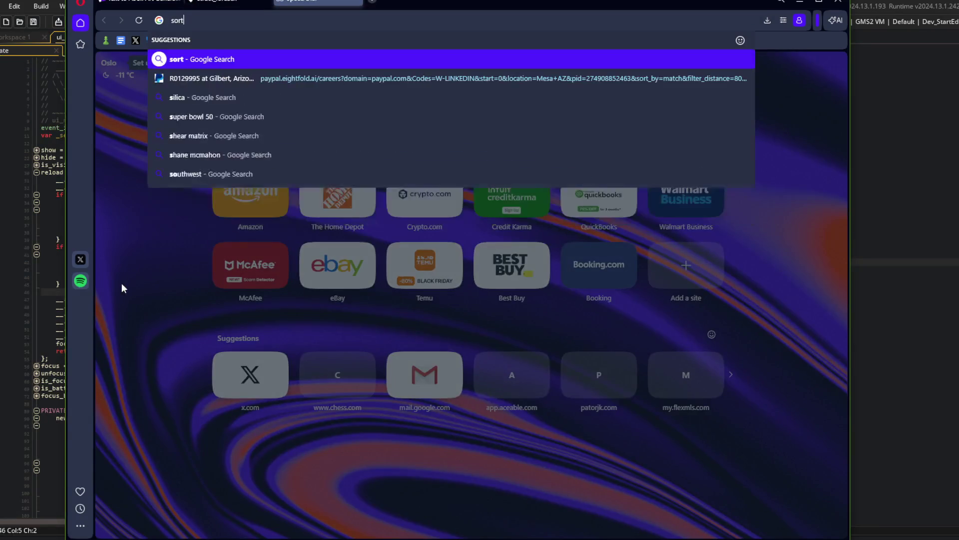
text( string alpha)
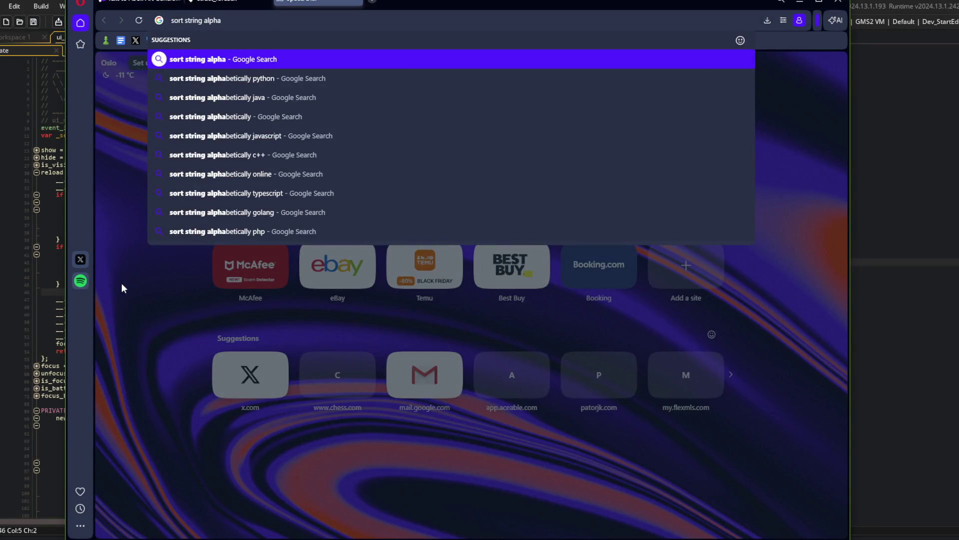
key(Down)
key(Down)
key(Return)
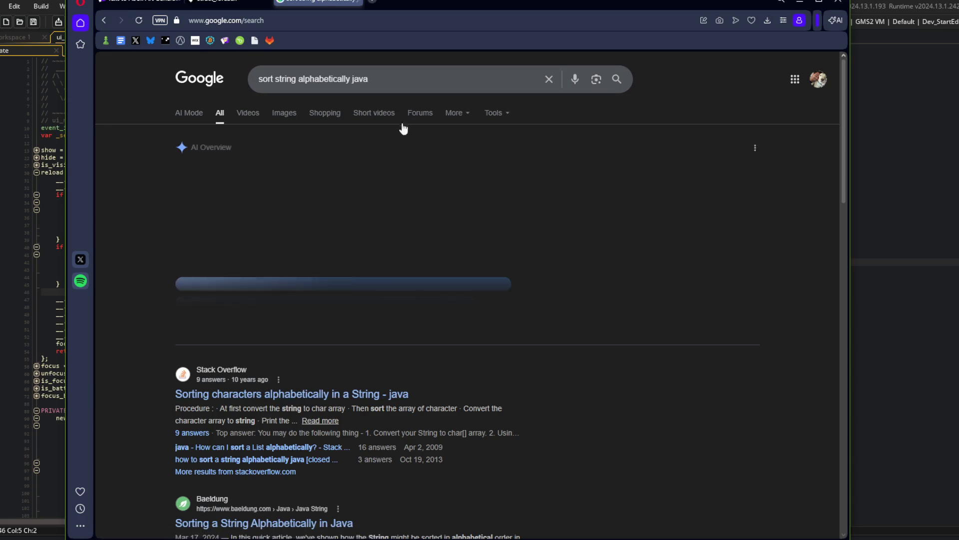
Step: Ask Grok at x.com/i/grok how to sort strings alphabetically in GameMaker using array_sort
click(402, 79)
key(alt+Left)
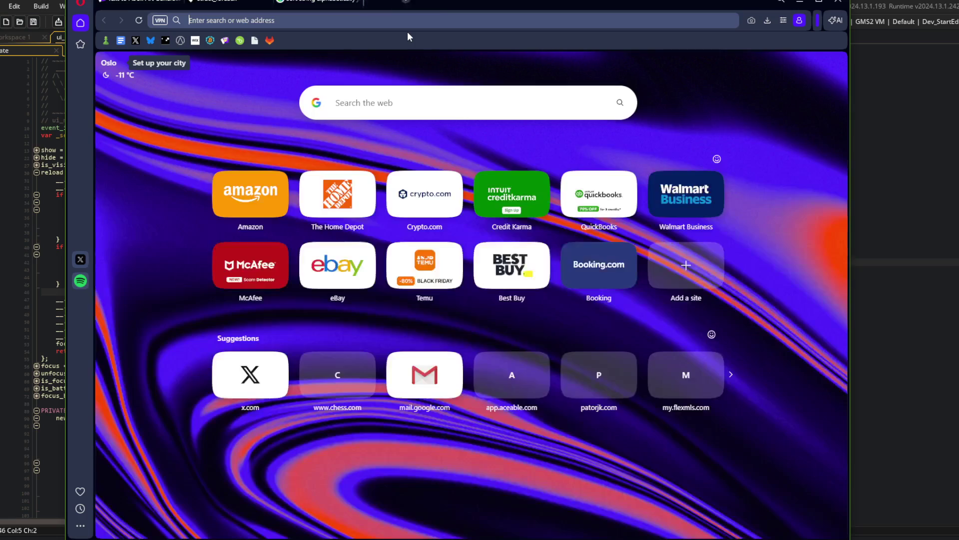
text(x.com/i/grok)
key(Return)
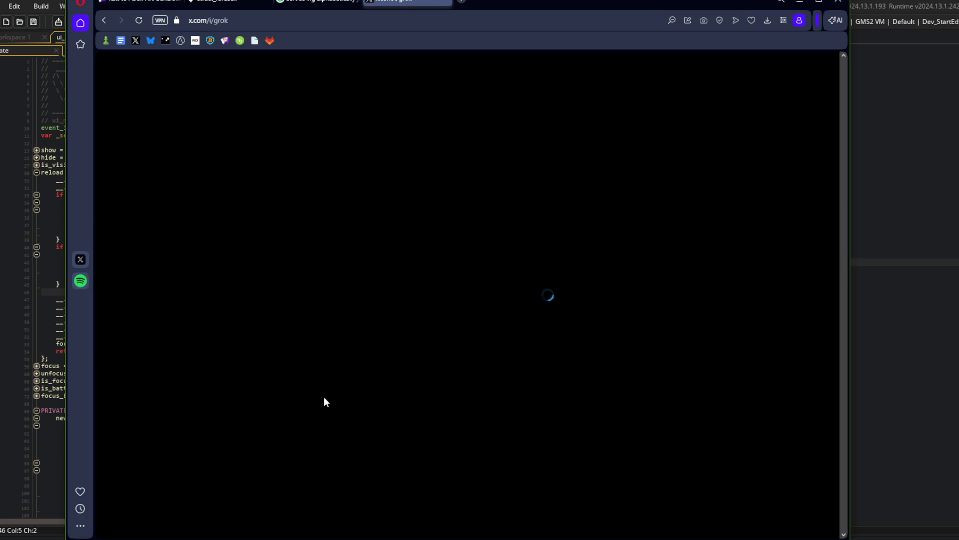
click(441, 270)
text(s)
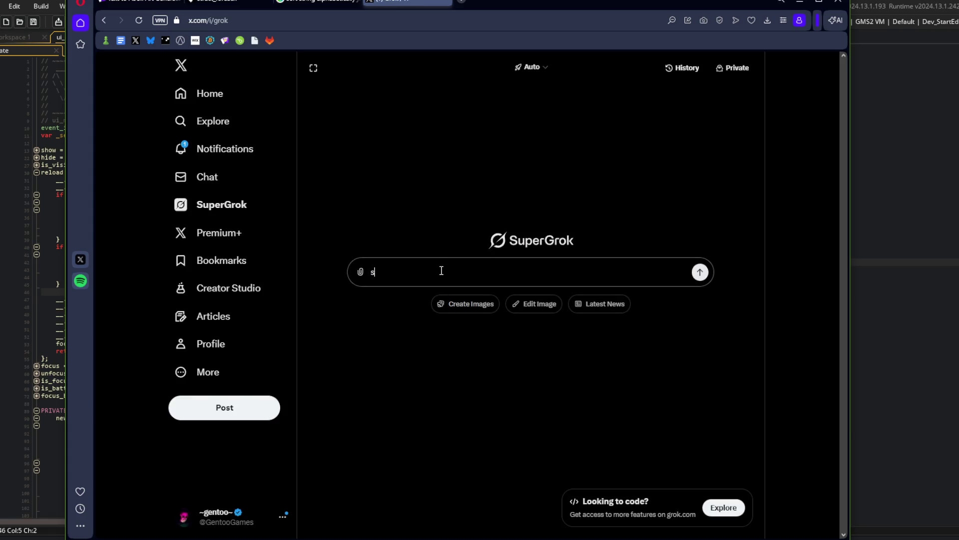
text(ort string)
text( alphabetically in gamemaker us)
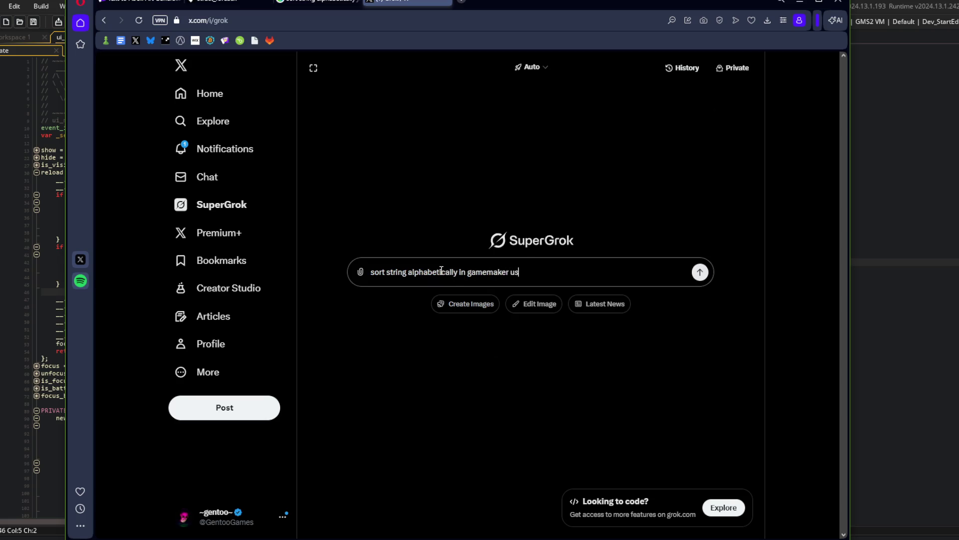
text(ing array_sort)
key(Return)
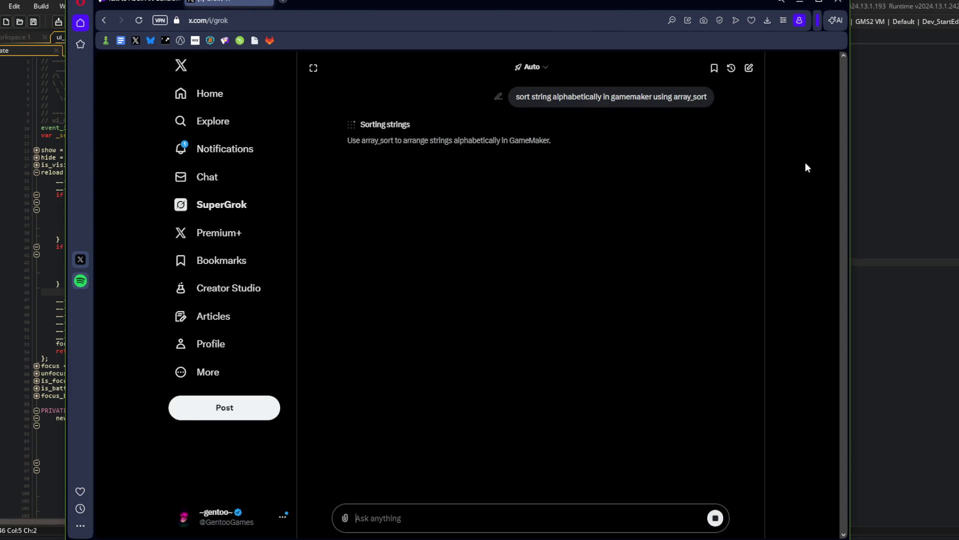
click(904, 105)
click(309, 267)
Step: Write __.ui.list.sort(function(_card_1, _card_2) { }); with an empty body below the customs loop
click(194, 291)
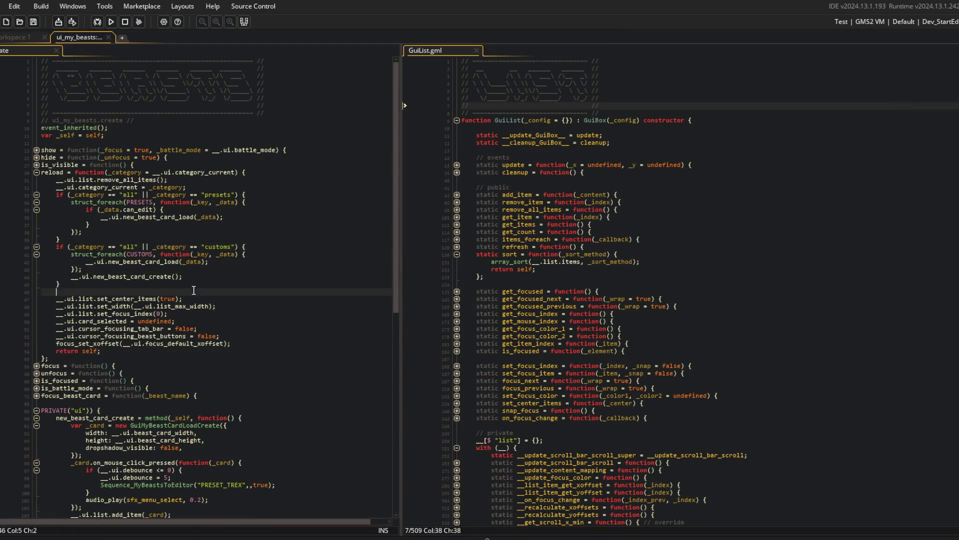
key(Return)
key(Return)
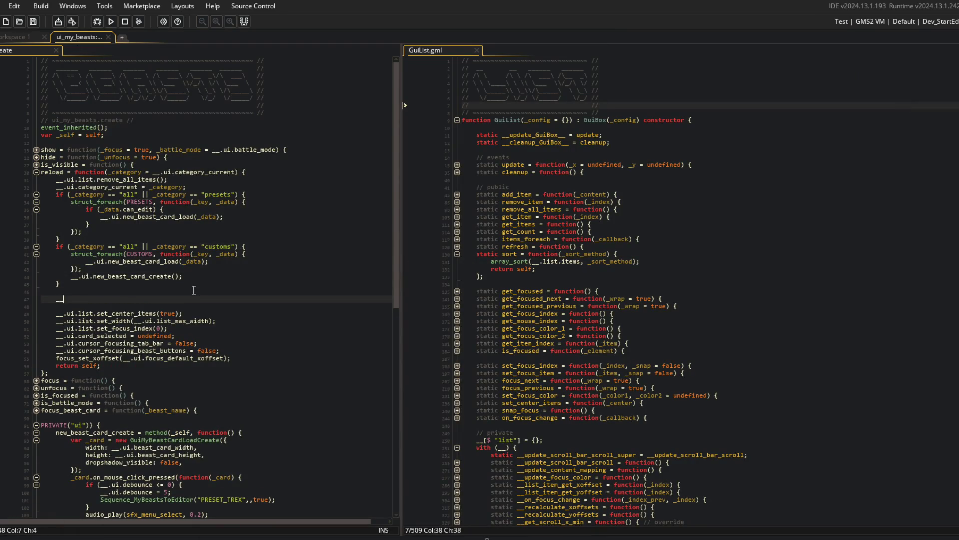
text(.ui.list.s)
text(ort(function(_c)
text(ard_1, _card_2) {)
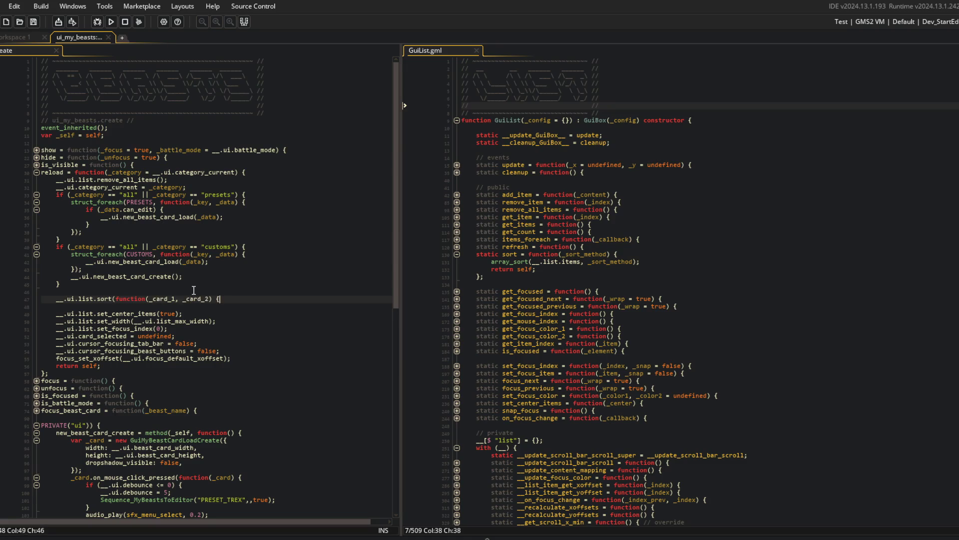
key(Return)
key(Return)
text(});)
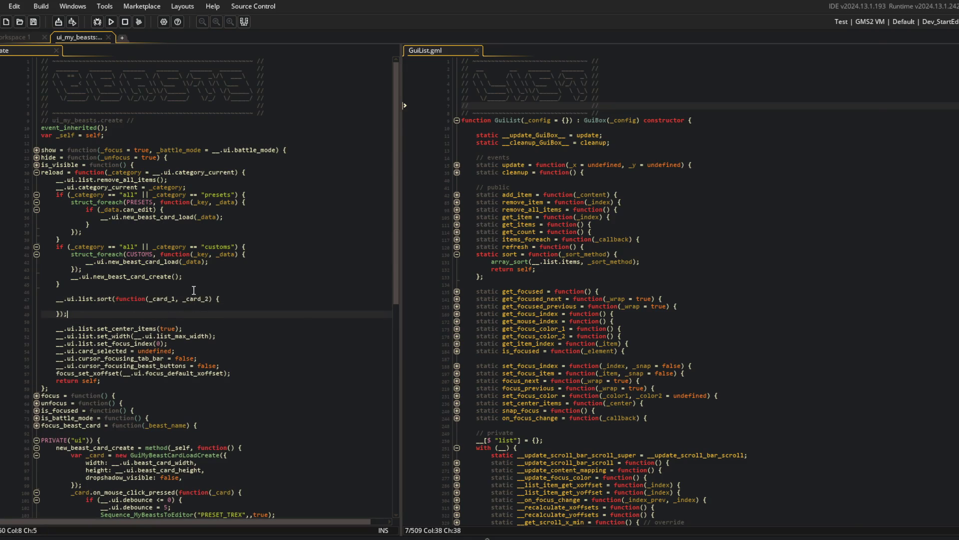
key(alt+Tab)
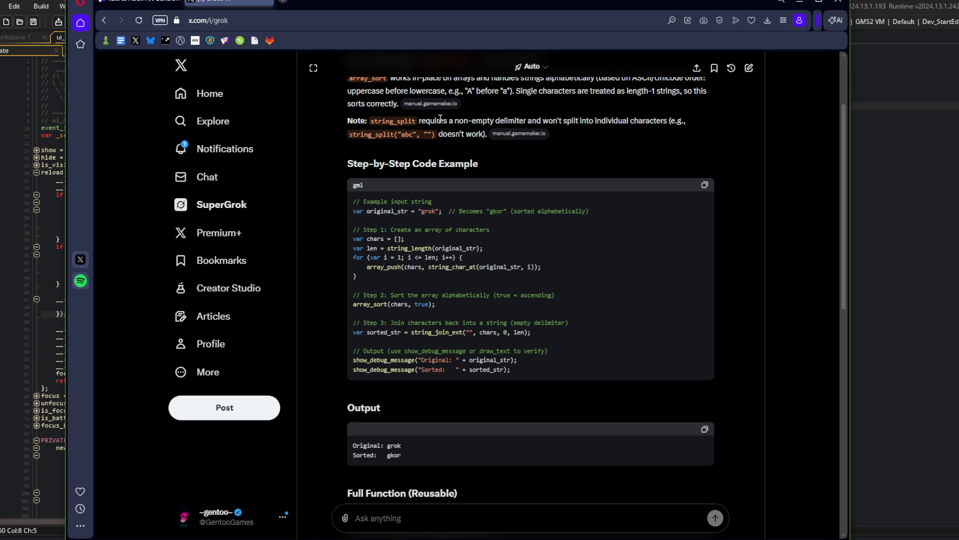
double_click(387, 210)
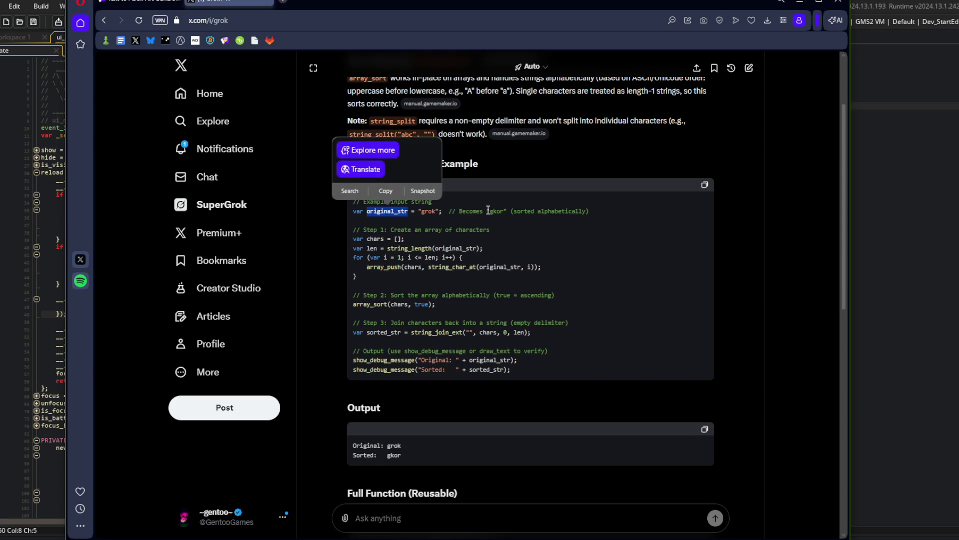
click(506, 230)
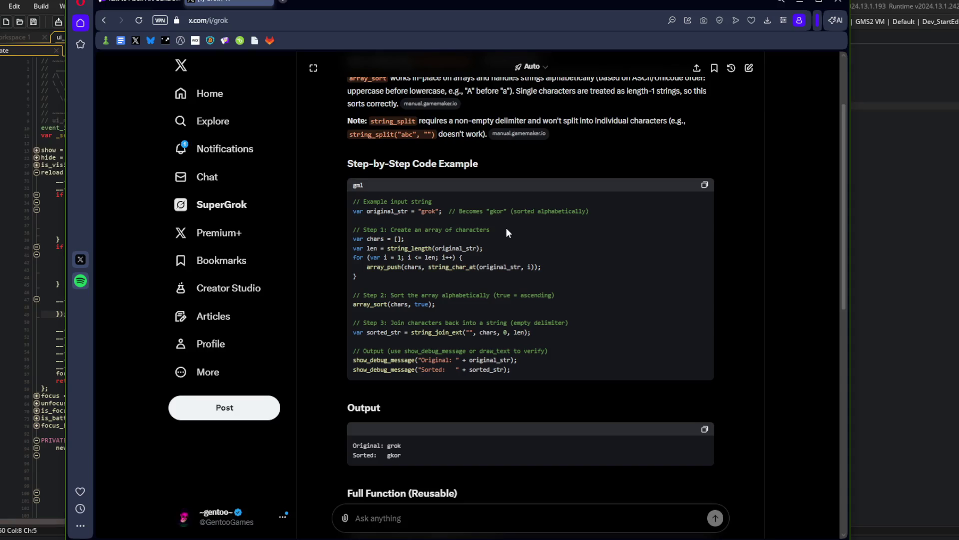
double_click(396, 211)
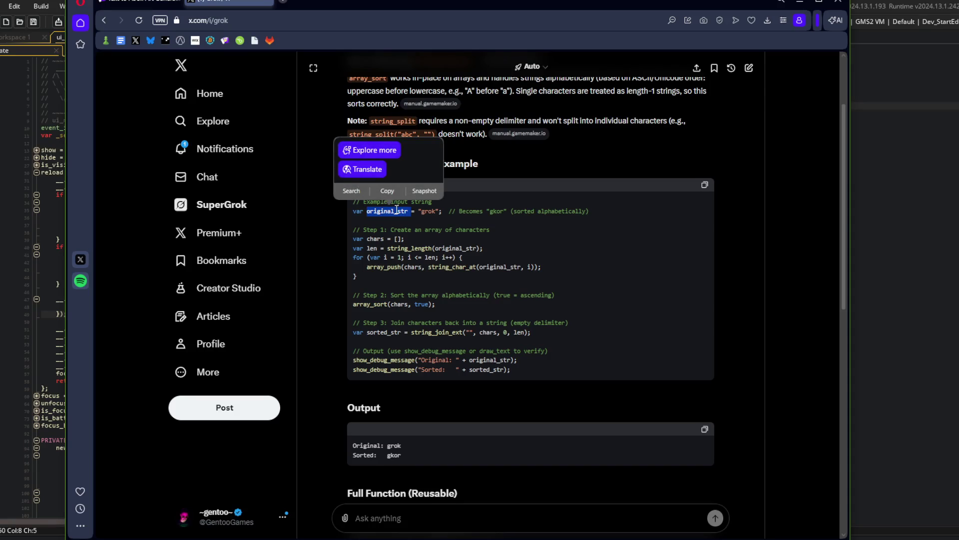
click(418, 243)
mouse_move(368, 227)
mouse_down()
mouse_move(416, 250)
mouse_move(431, 276)
mouse_up()
click(431, 276)
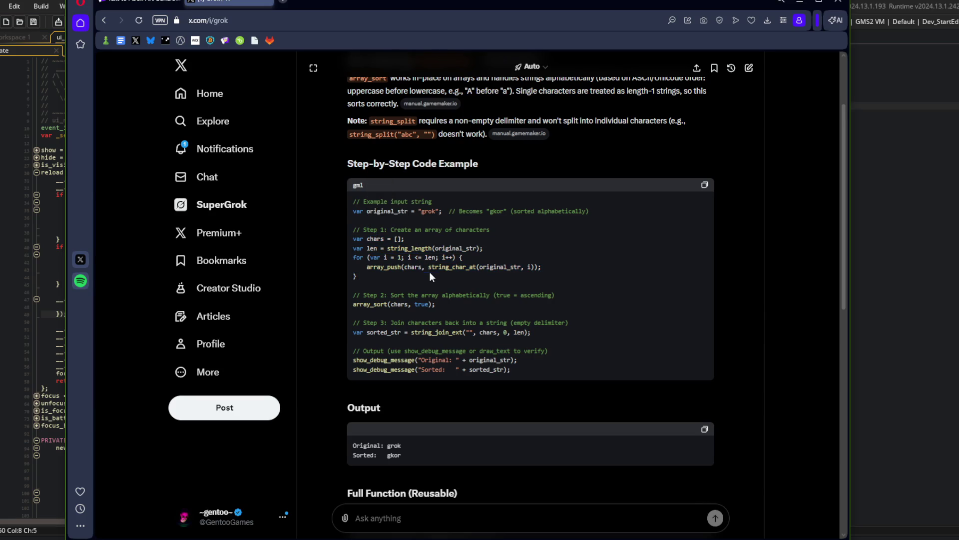
double_click(398, 304)
click(462, 278)
scroll(475, 257, up, 2)
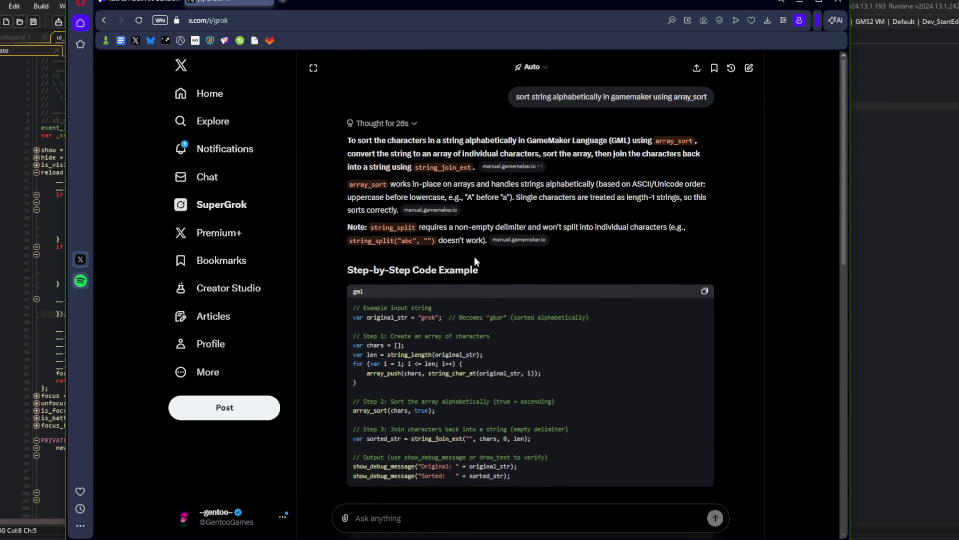
scroll(454, 385, down, 4)
scroll(458, 342, down, 2)
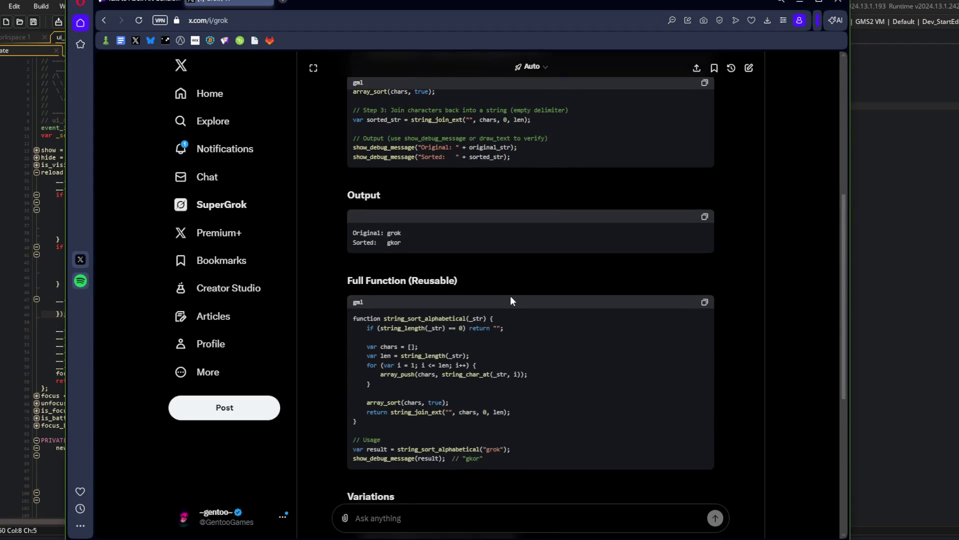
double_click(428, 318)
click(535, 278)
scroll(542, 280, up, 6)
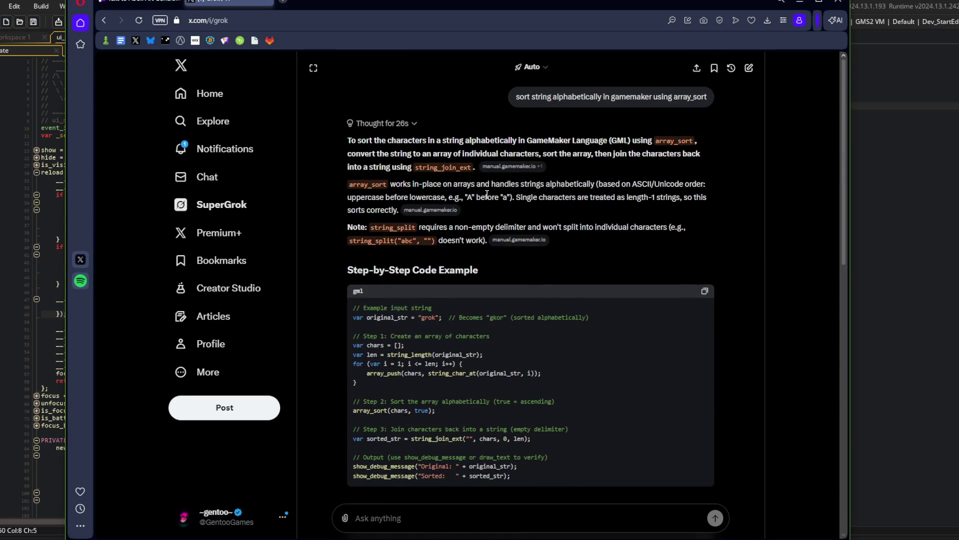
drag(518, 96, 707, 97)
key(ctrl+c)
Step: Ask a new Grok chat 'sort array of strings alphabetically in gamemaker using array_sort'
click(749, 68)
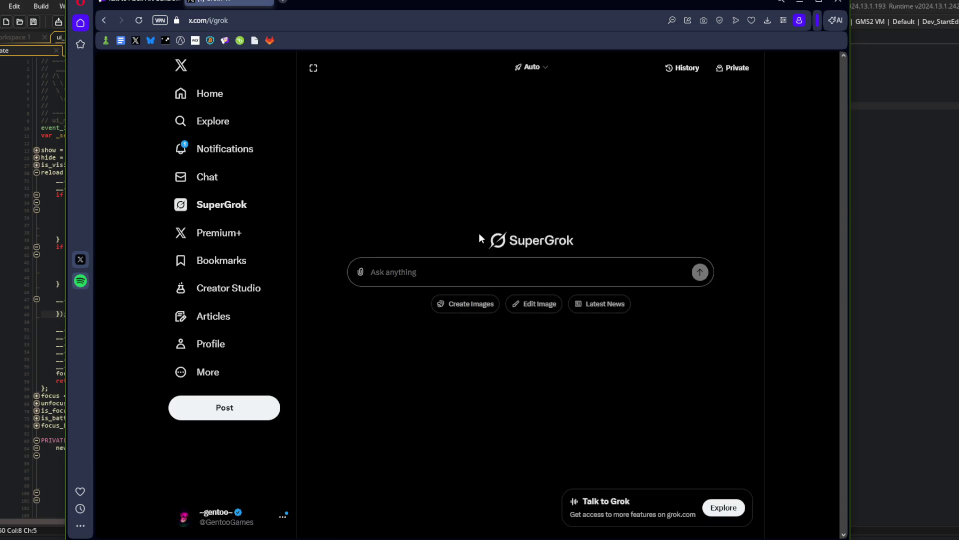
key(ctrl+v)
key(ctrl+Left)
key(ctrl+Left)
key(ctrl+Left)
text(array of)
key(ctrl+Right)
key(Left)
text(s)
key(Return)
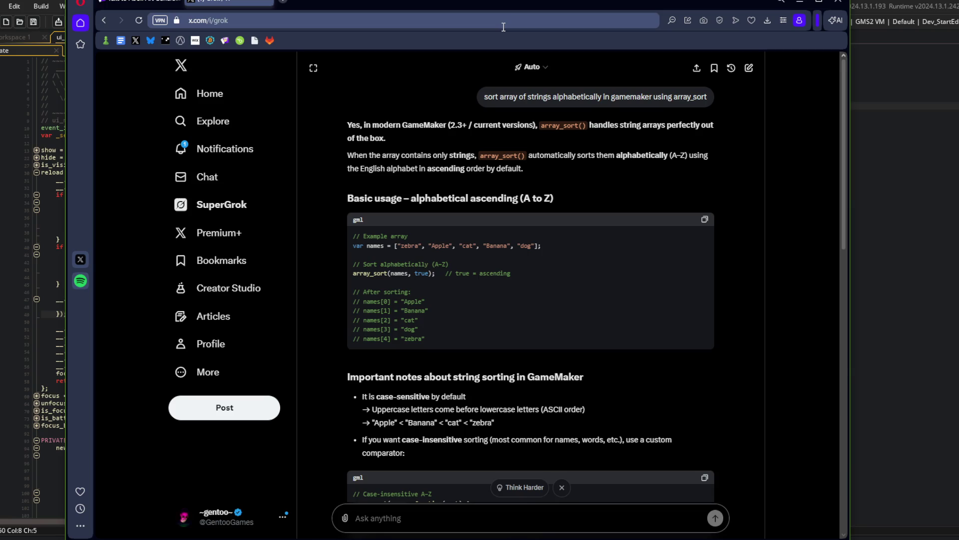
Step: Open the array_sort manual page and read its sorttype_or_function parameter and custom-sort examples
click(890, 177)
click(493, 254)
click(503, 262)
key(F1)
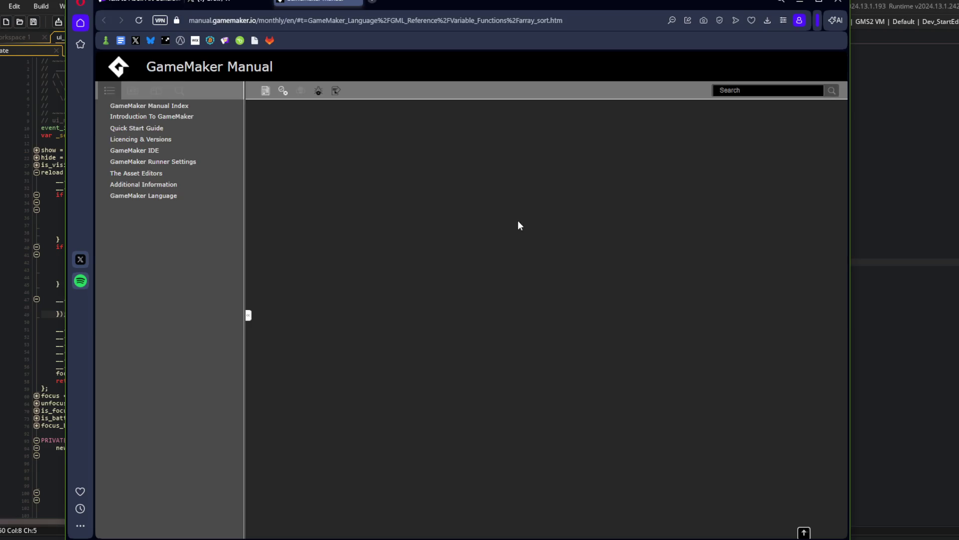
scroll(469, 188, down, 10)
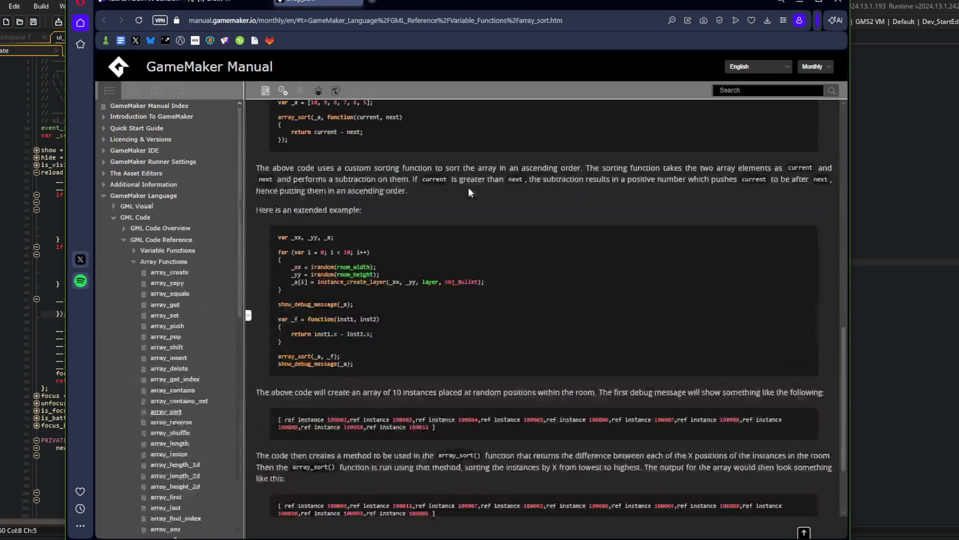
scroll(469, 187, up, 6)
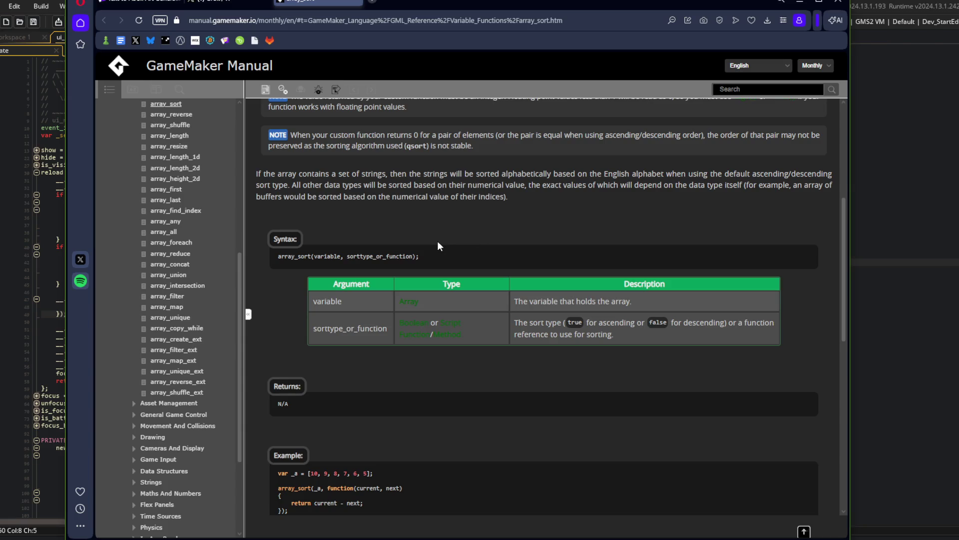
scroll(436, 241, up, 5)
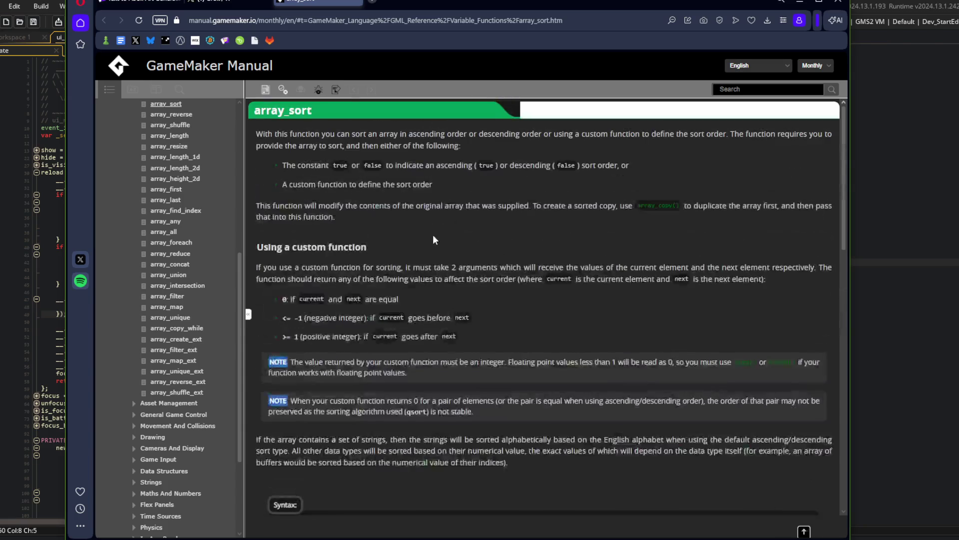
scroll(433, 238, down, 6)
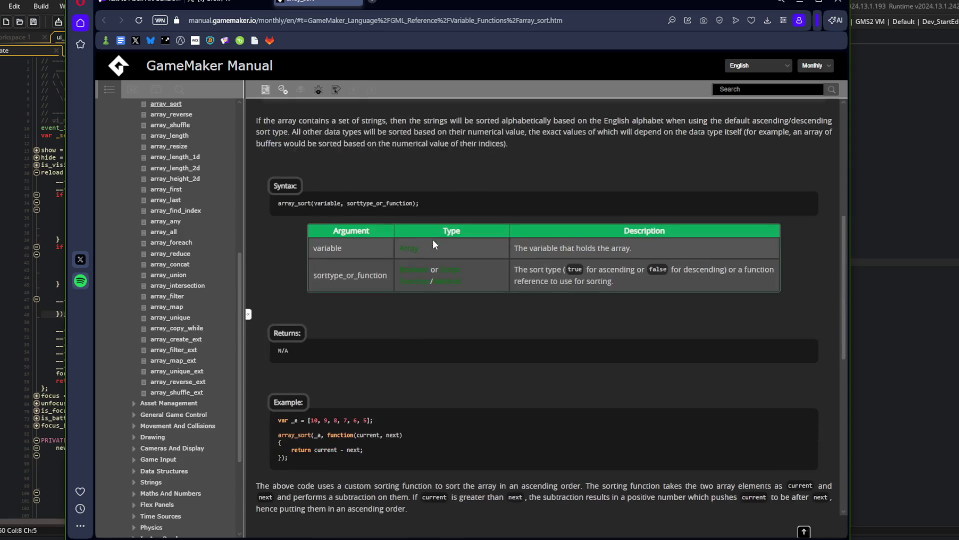
double_click(370, 201)
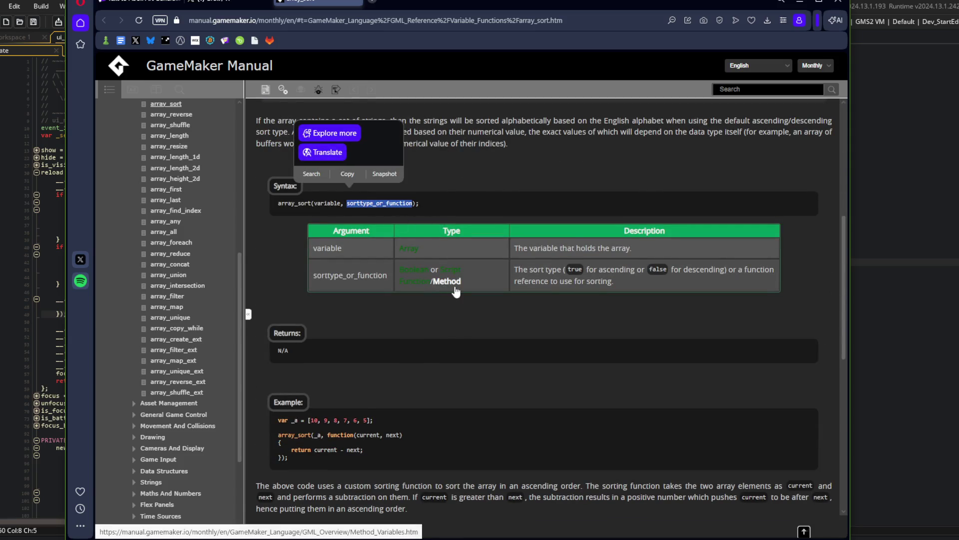
scroll(457, 289, down, 4)
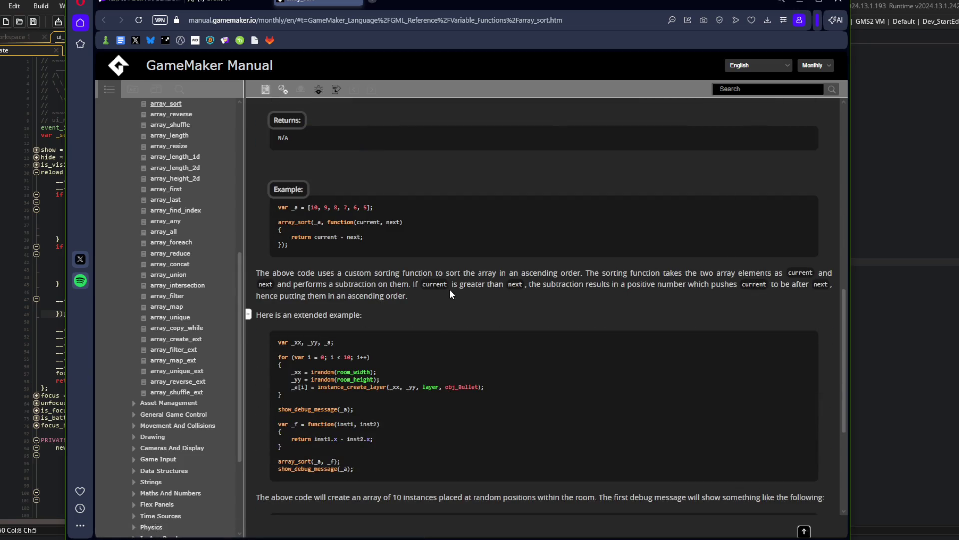
scroll(450, 290, down, 4)
key(alt+Tab)
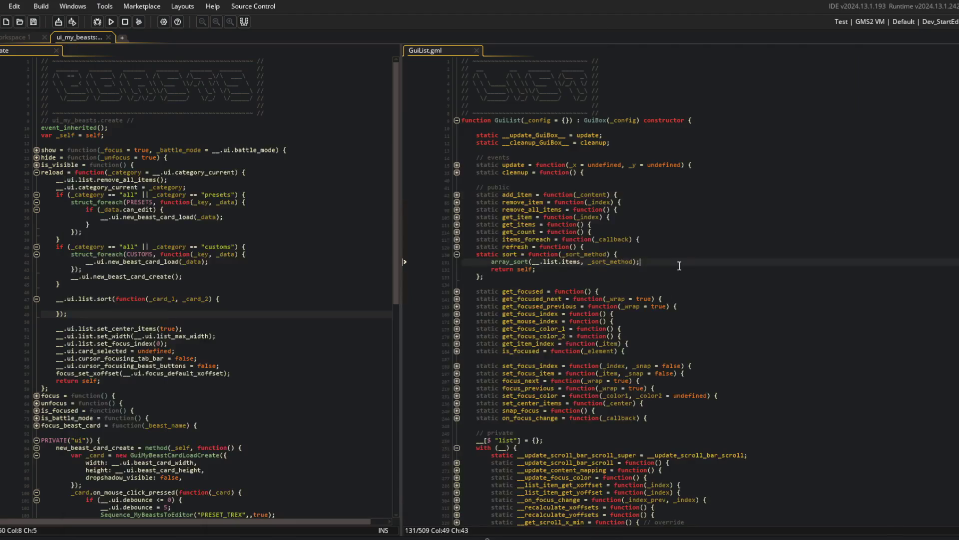
Step: Replace the empty comparator with __.ui.list.sort(true), remove the leftover line, and run the game
click(584, 254)
click(175, 299)
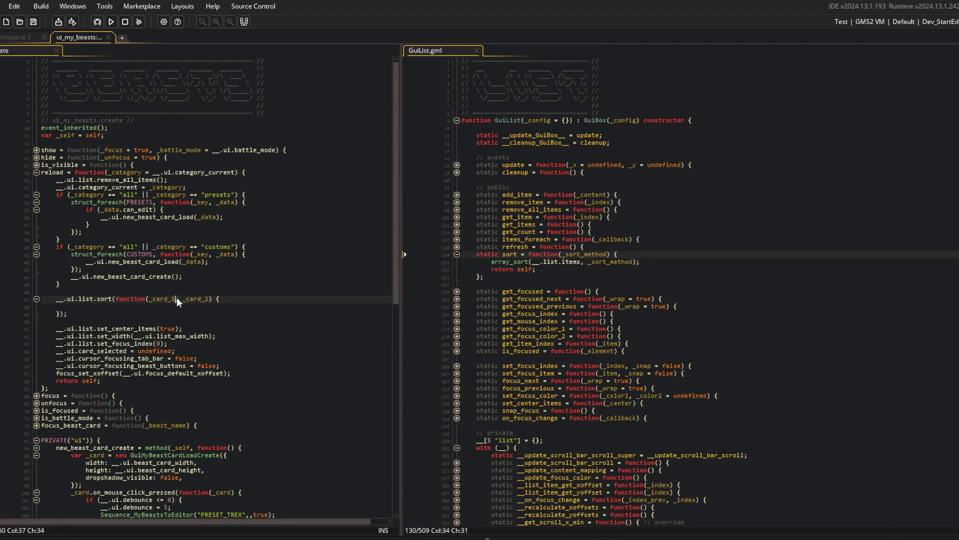
click(189, 299)
click(307, 317)
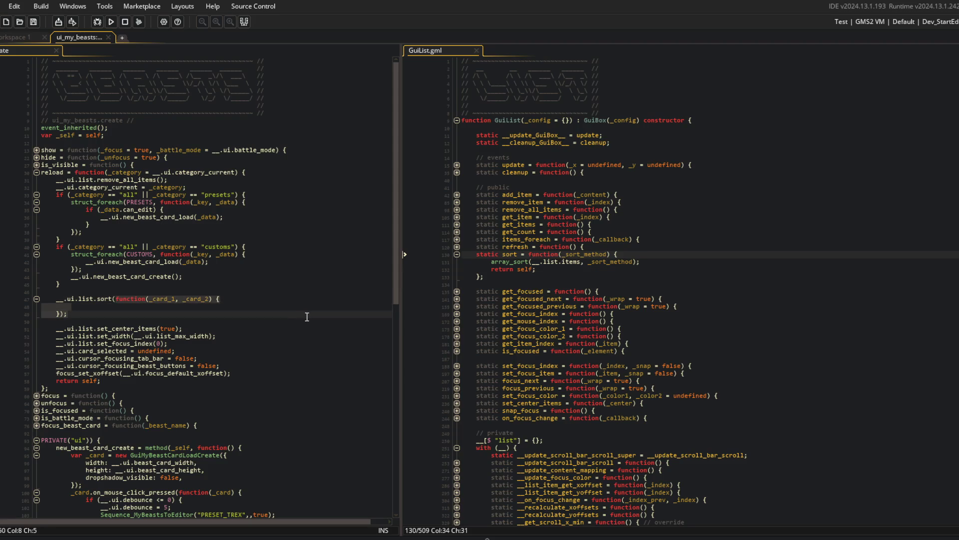
key(Home)
key(Up)
key(Up)
key(Right)
key(Right)
key(Right)
key(shift+End)
text(tr)
key(Down)
key(ctrl+d)
key(ctrl+d)
key(F5)
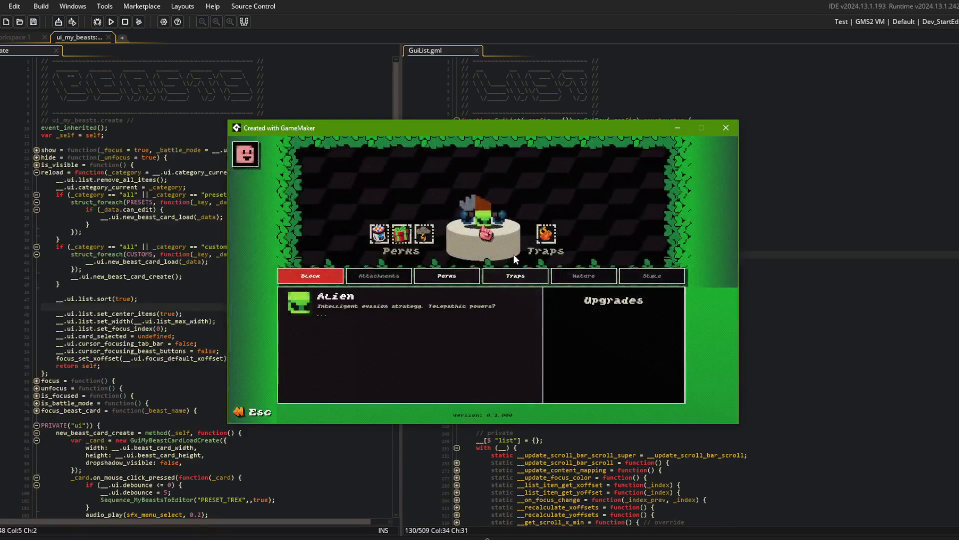
Step: Open the New card in My Beasts, inspect the _card.__data.name error at line 79, and abort
key(Escape)
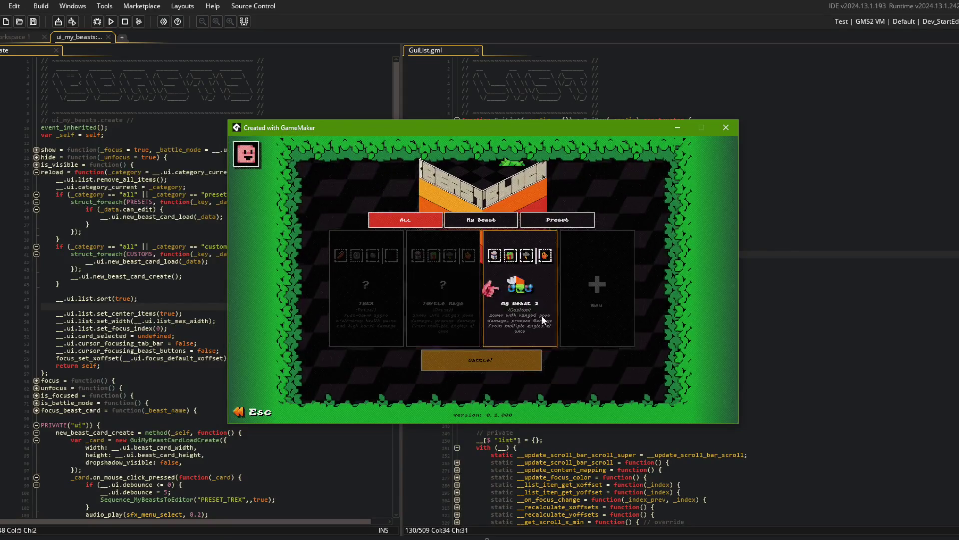
click(568, 290)
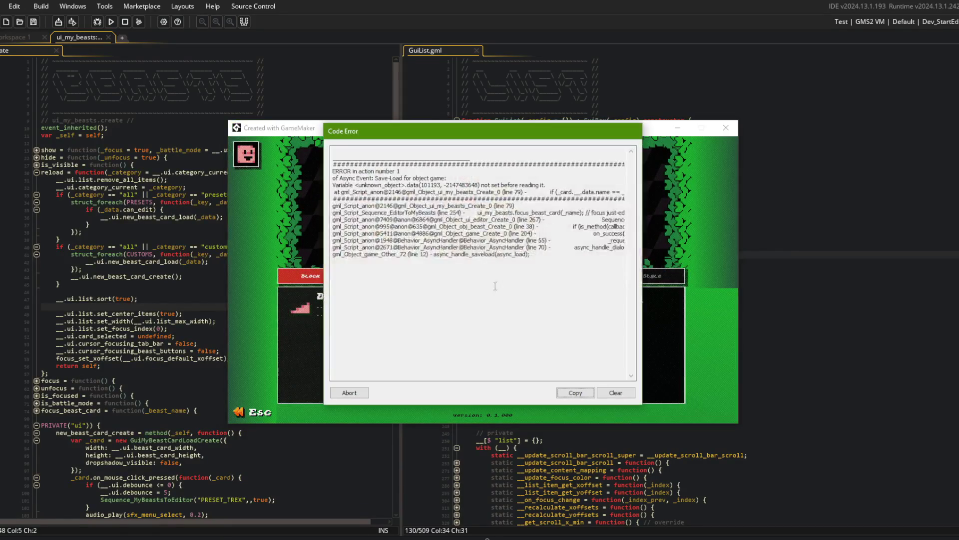
drag(580, 191, 630, 198)
click(498, 192)
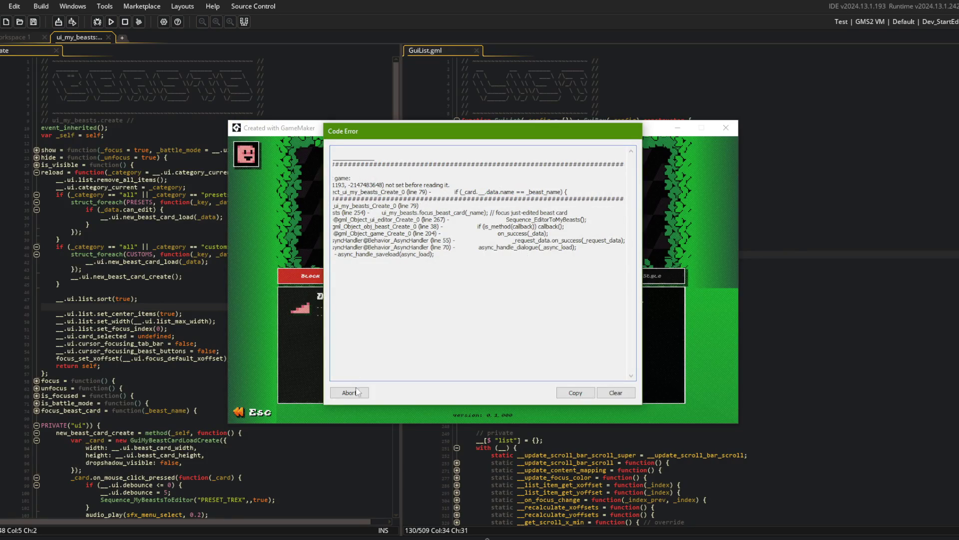
click(357, 391)
click(174, 299)
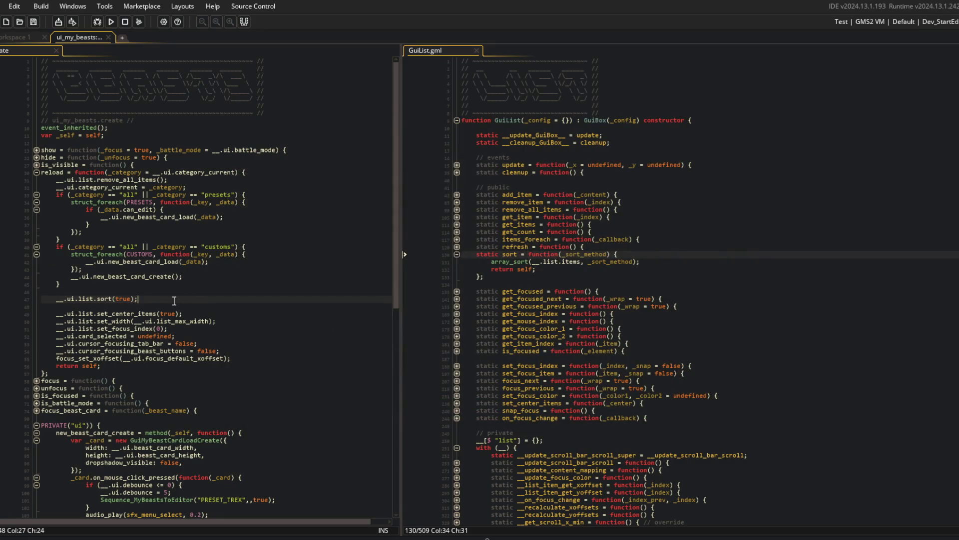
Step: Comment out the __.ui.list.sort(true) line and rebuild the game
key(Home)
text(//)
key(F5)
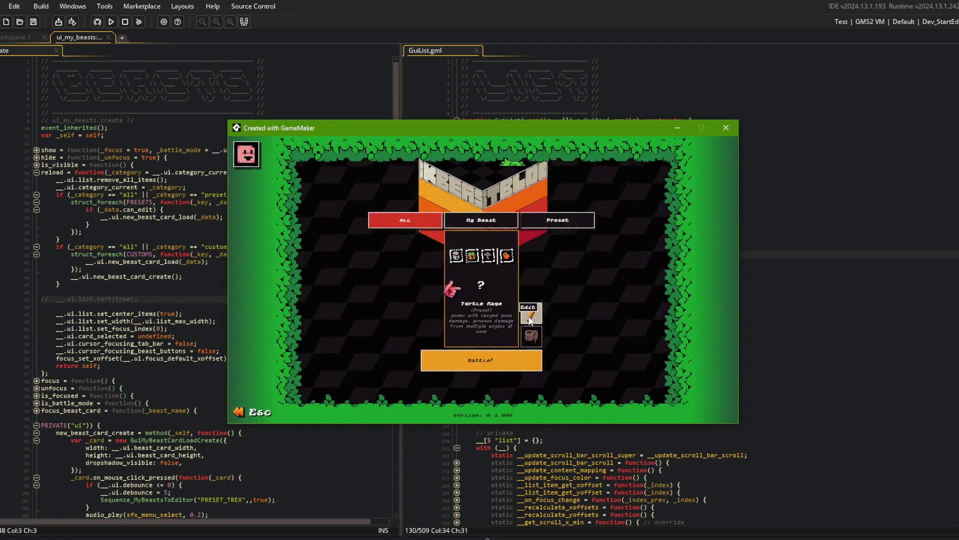
Step: Open several beast cards, including My Beast 3, in the beast editor, then close the game
key(Escape)
click(468, 312)
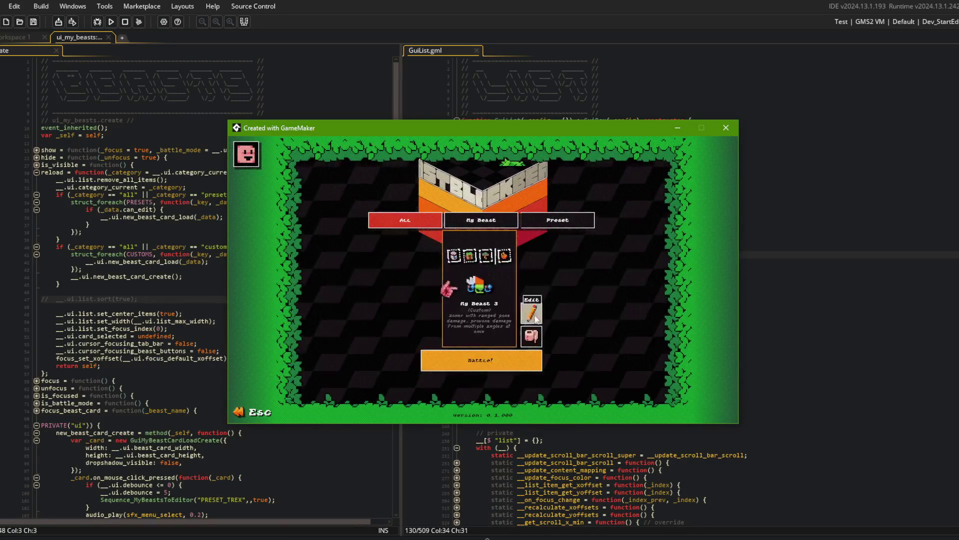
click(527, 324)
click(543, 287)
key(Escape)
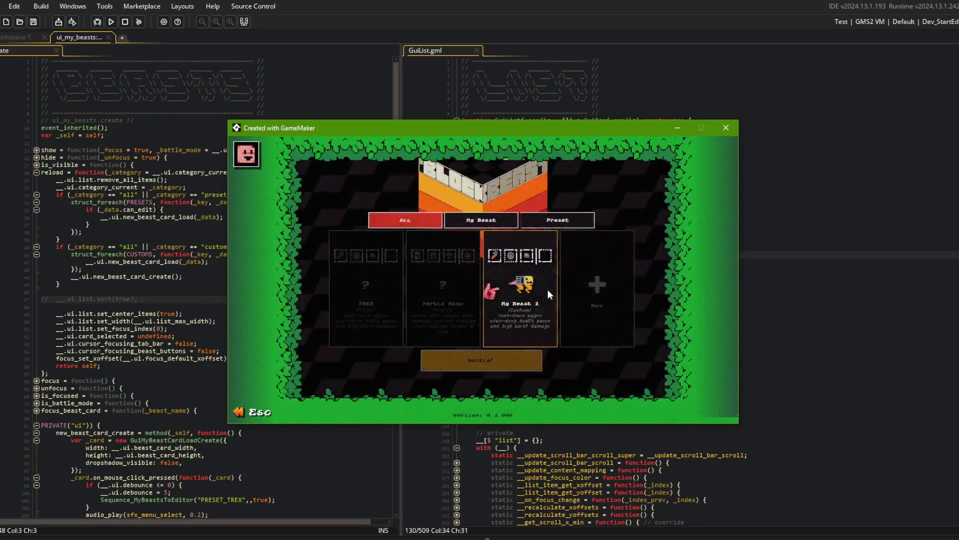
click(545, 300)
click(538, 307)
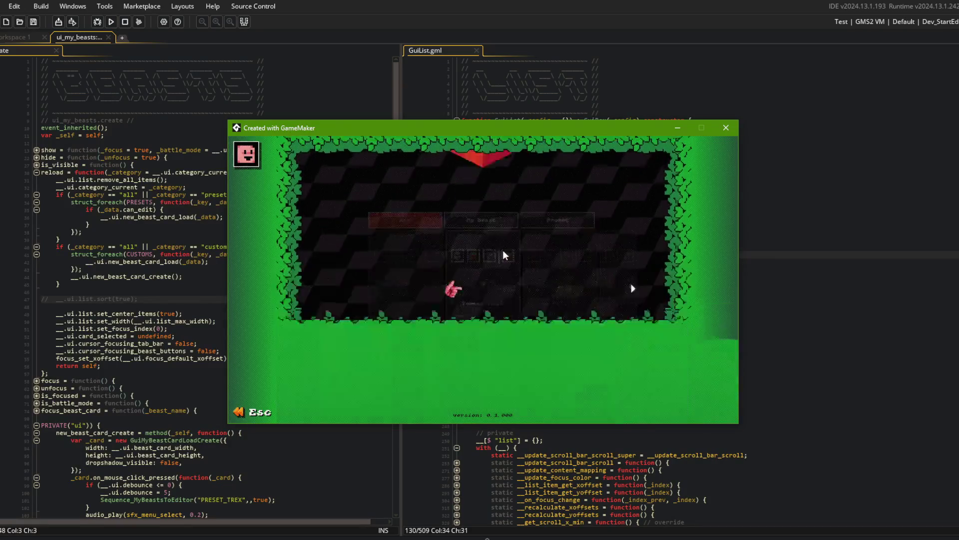
click(529, 312)
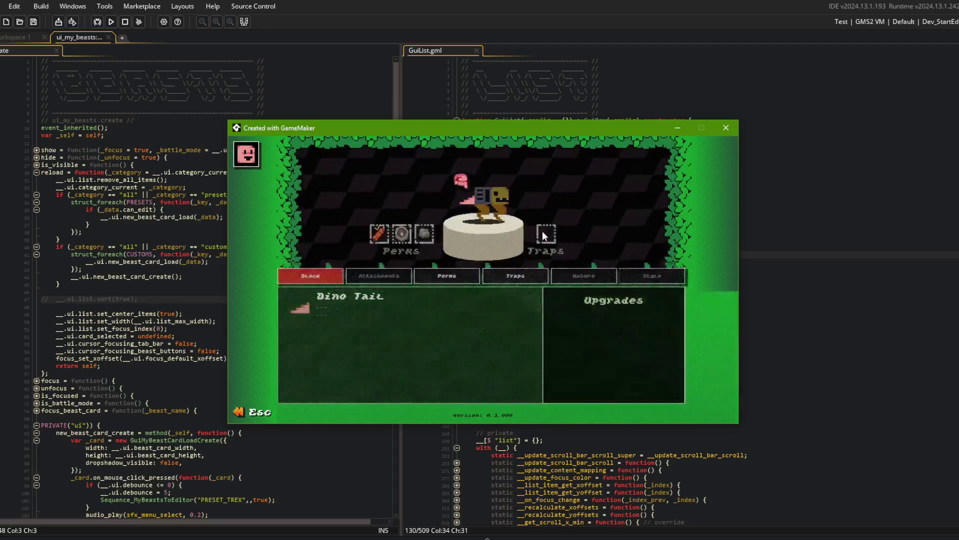
key(Escape)
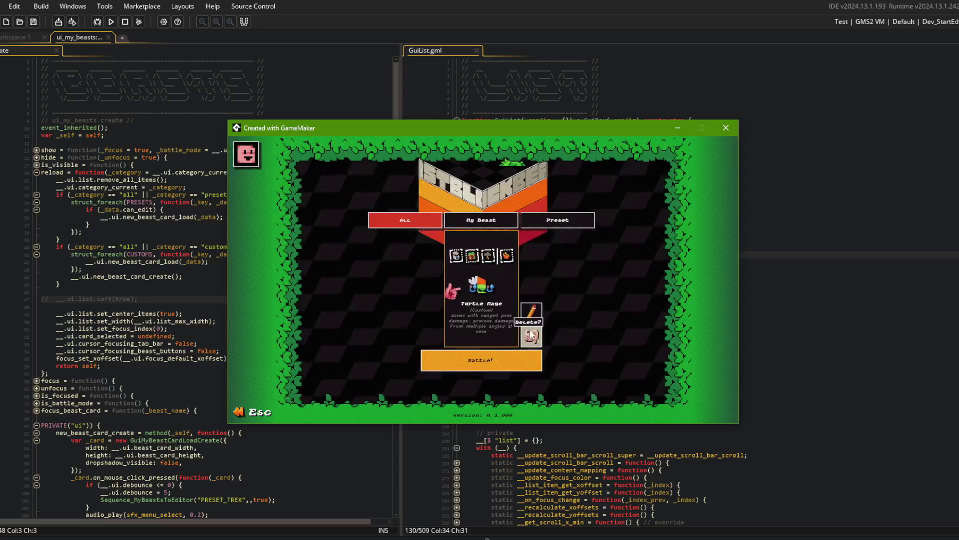
click(531, 337)
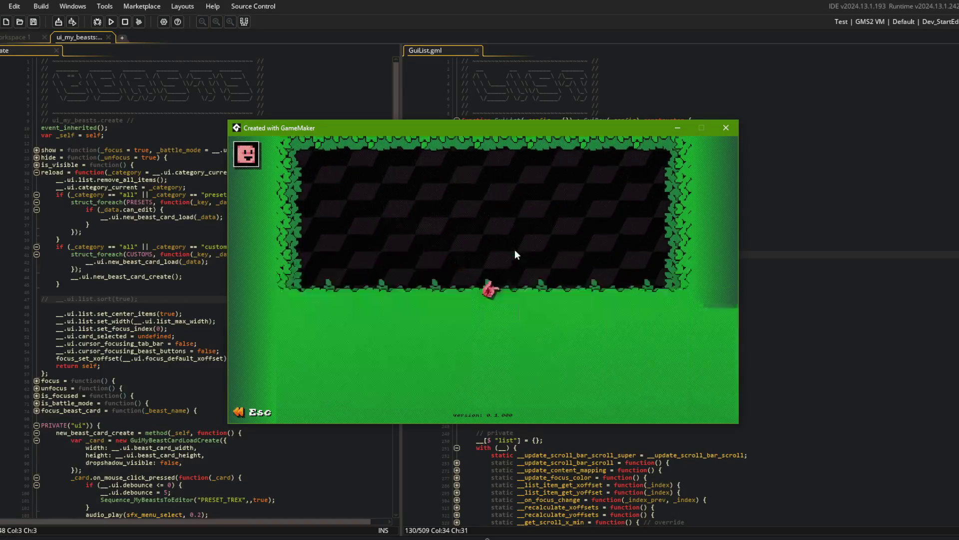
key(Escape)
click(723, 129)
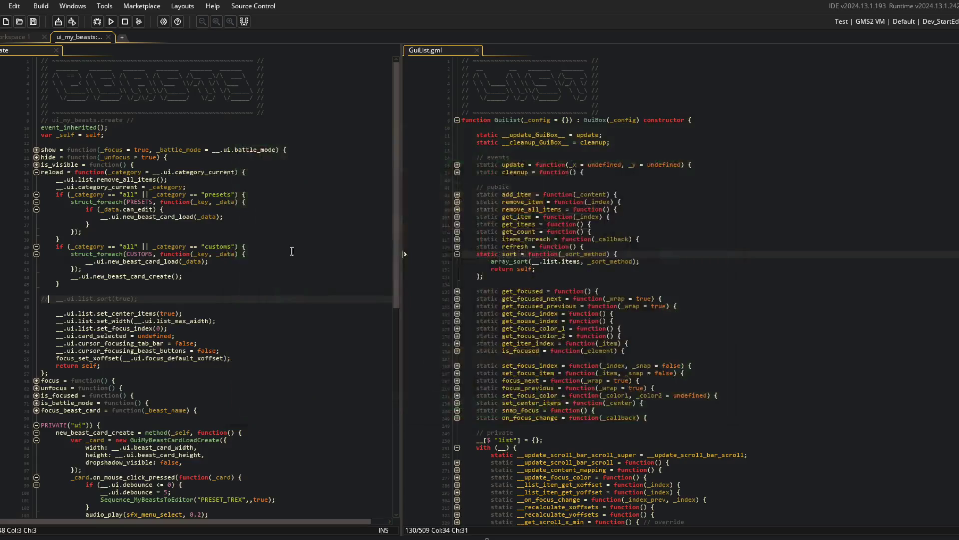
Step: Uncomment line 47 and inspect GuiList's sort method and its array_sort arguments
key(ctrl+shift+k)
click(234, 268)
click(652, 285)
click(600, 261)
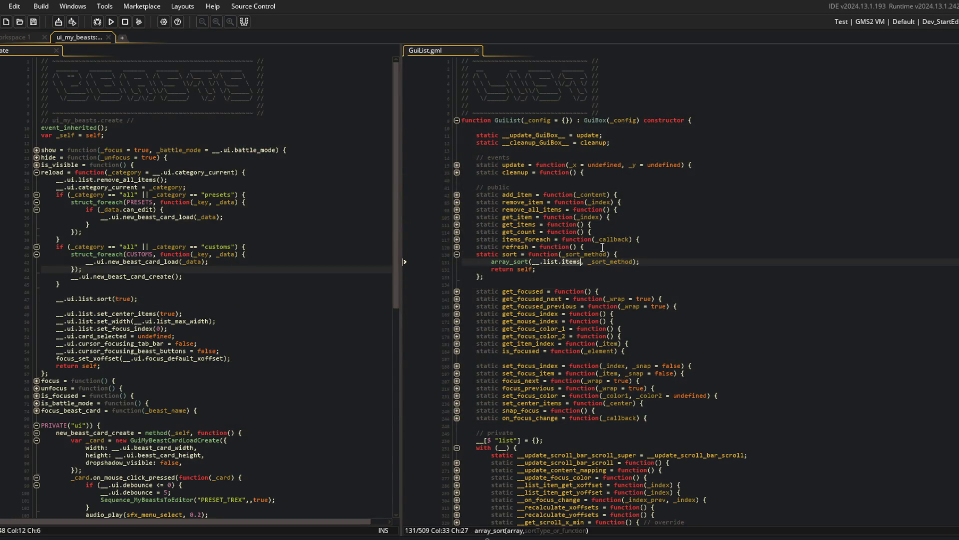
Step: Review the reload function's presets, customs and new_beast_card_create code against array_sort's items argument
click(149, 298)
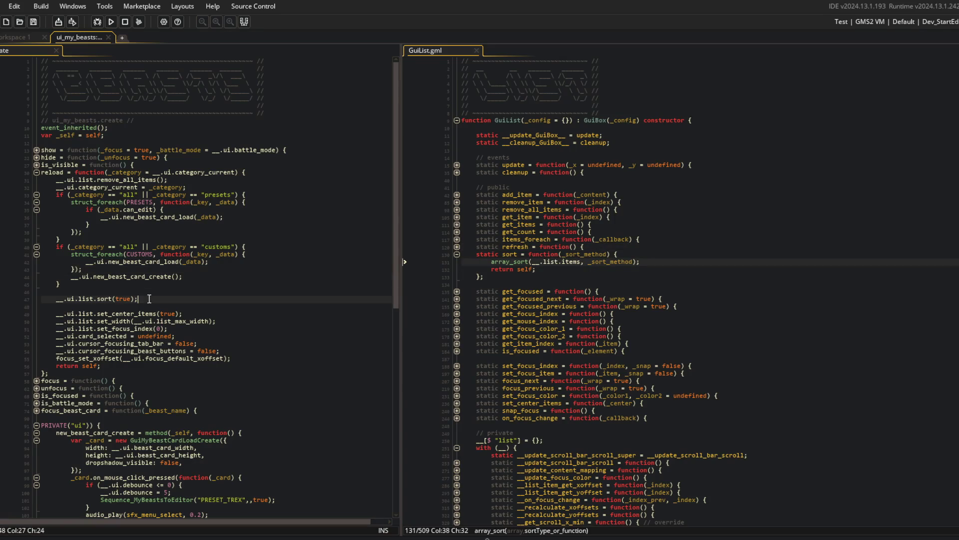
click(153, 188)
key(Up)
key(End)
click(143, 210)
click(139, 218)
double_click(134, 276)
click(135, 284)
click(152, 296)
click(581, 262)
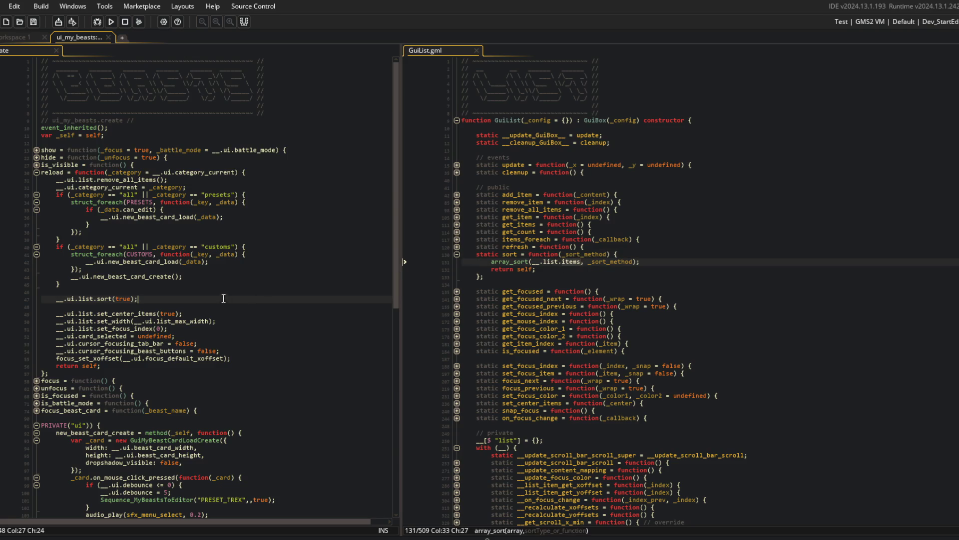
click(658, 263)
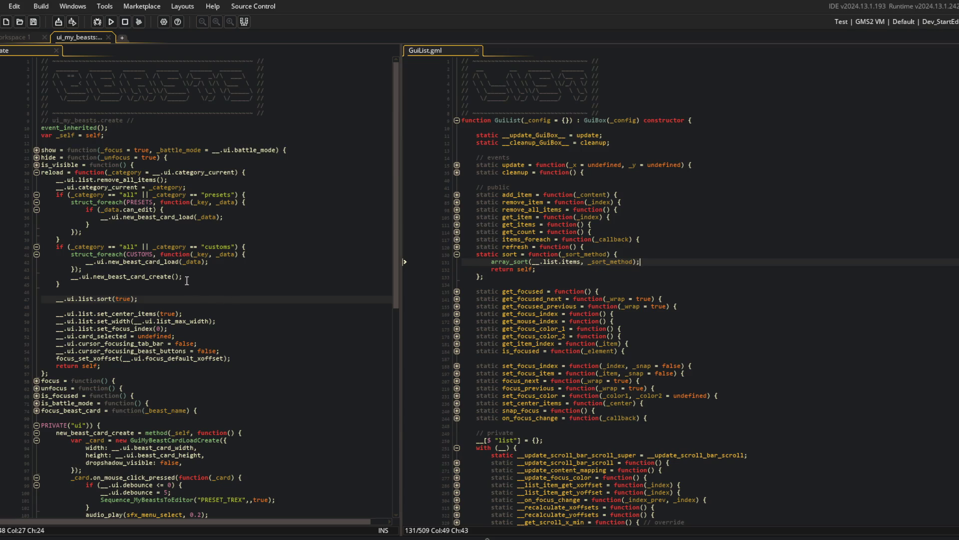
Step: Delete the __.ui.list.sort(true) call from line 47
key(shift+Home)
key(BackSpace)
key(alt+Tab)
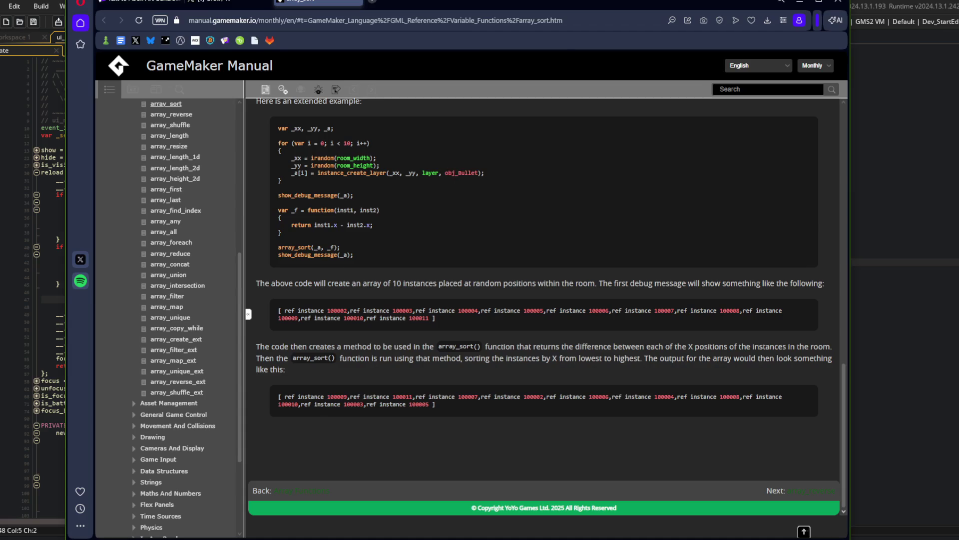
Step: Ask Grok in a new chat how to check if one letter comes alphabetically before another
click(227, 4)
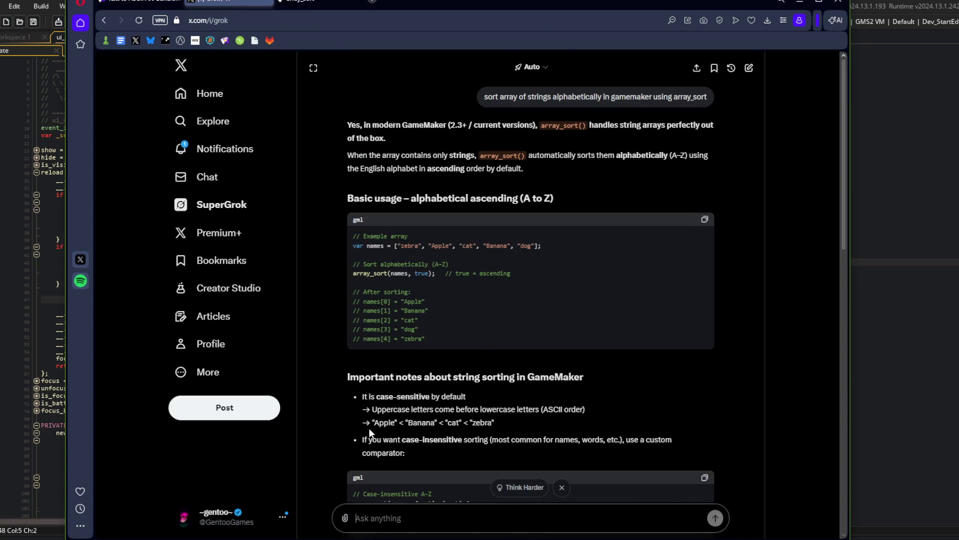
click(749, 68)
text(h)
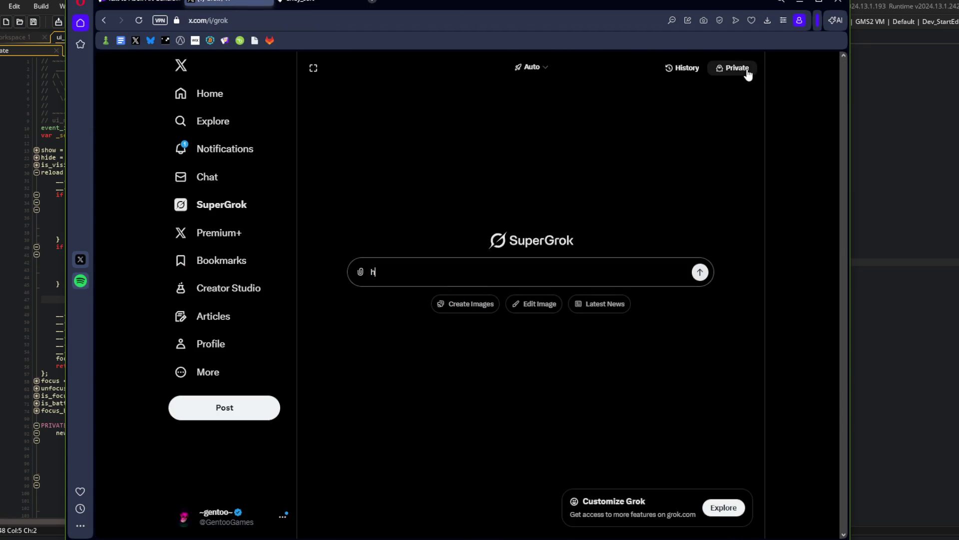
text(ow to check if a character is ge)
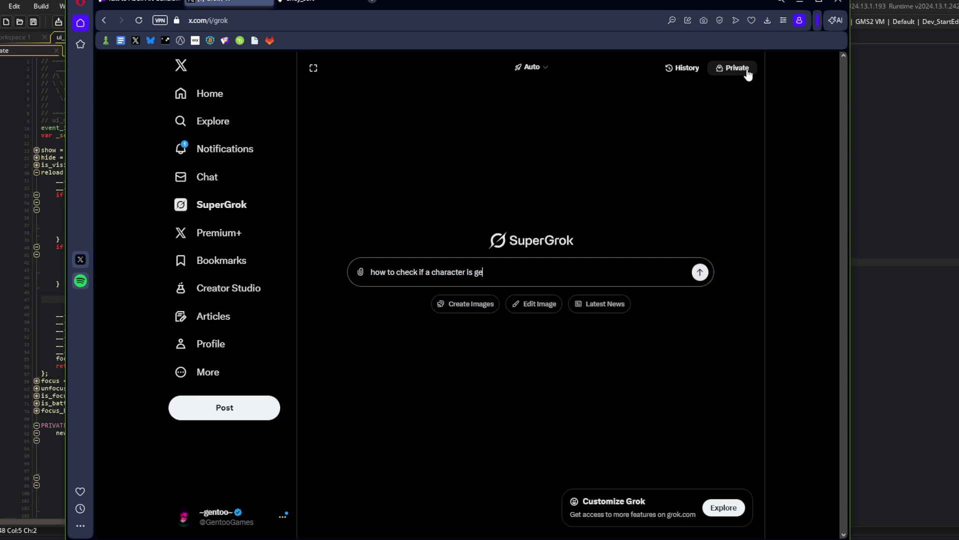
key(BackSpace)
key(BackSpace)
key(BackSpace)
text(before or after another letter)
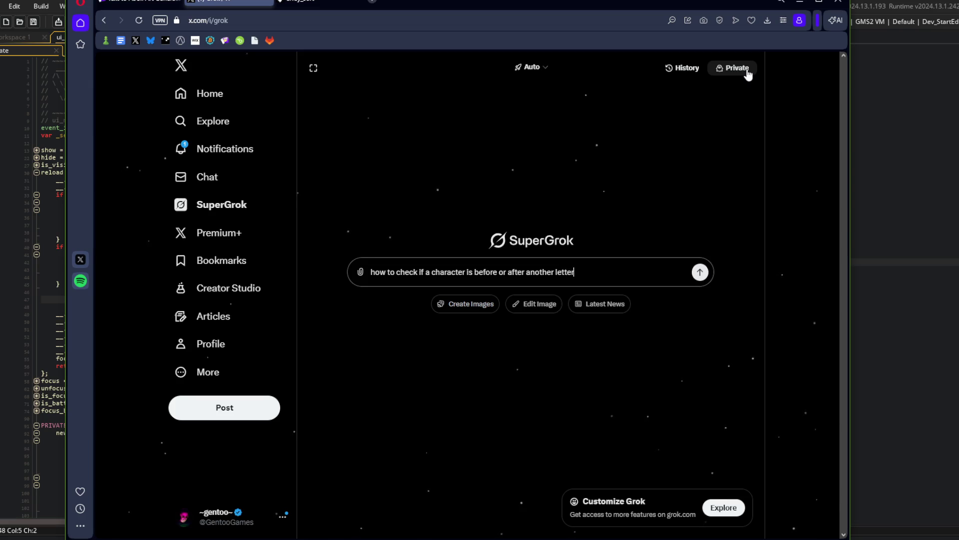
key(BackSpace)
key(BackSpace)
key(BackSpace)
text(lphabetically)
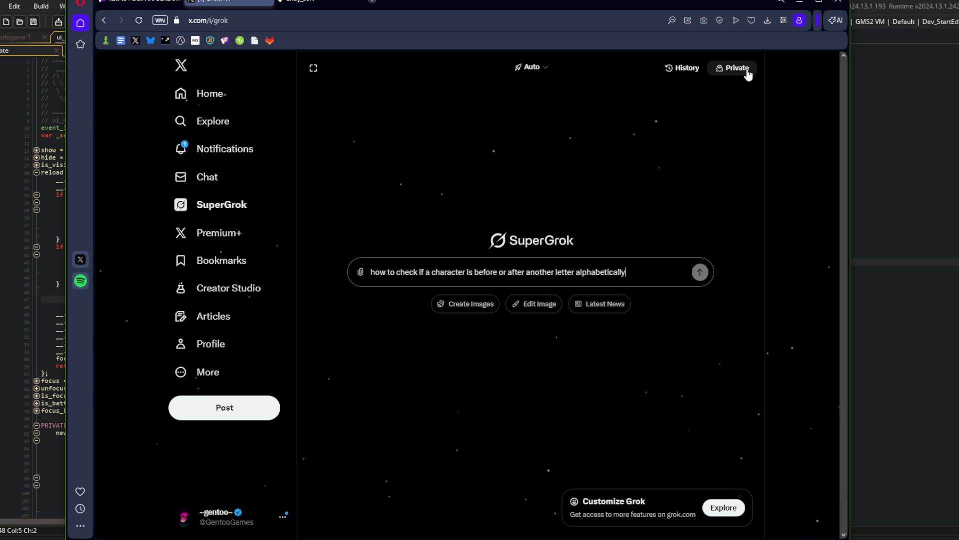
key(Return)
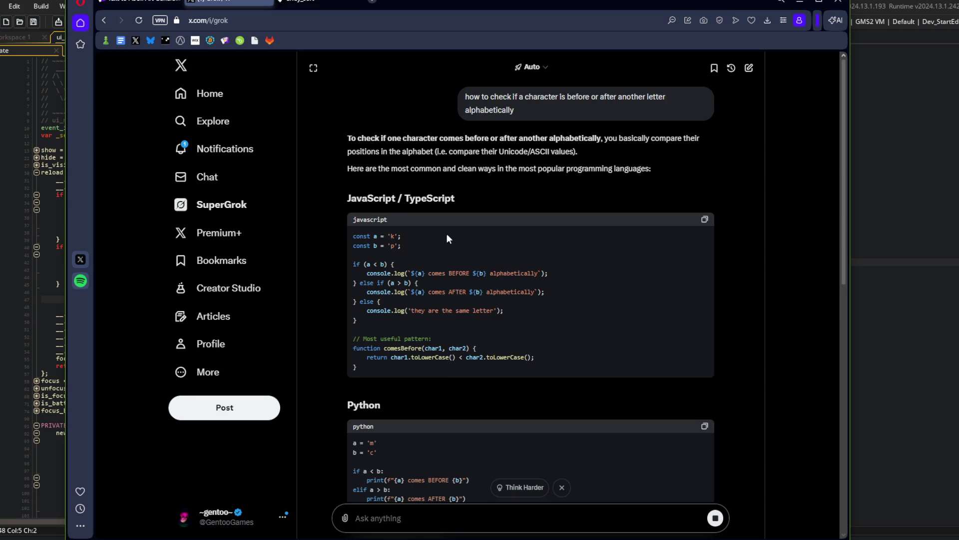
Step: Resend the same question with 'gamemaker' appended
drag(516, 113, 458, 99)
key(ctrl+c)
click(516, 520)
key(ctrl+v)
text(gamemaker)
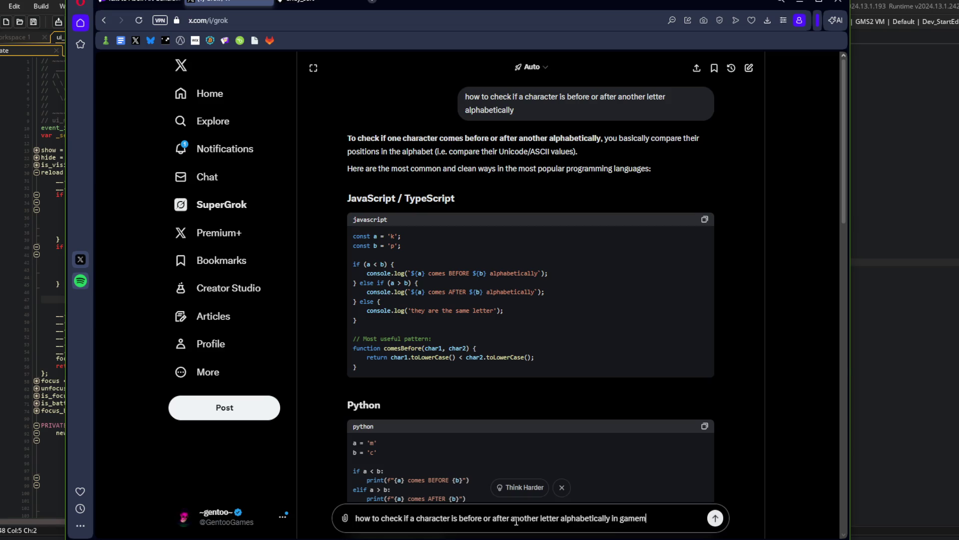
key(Return)
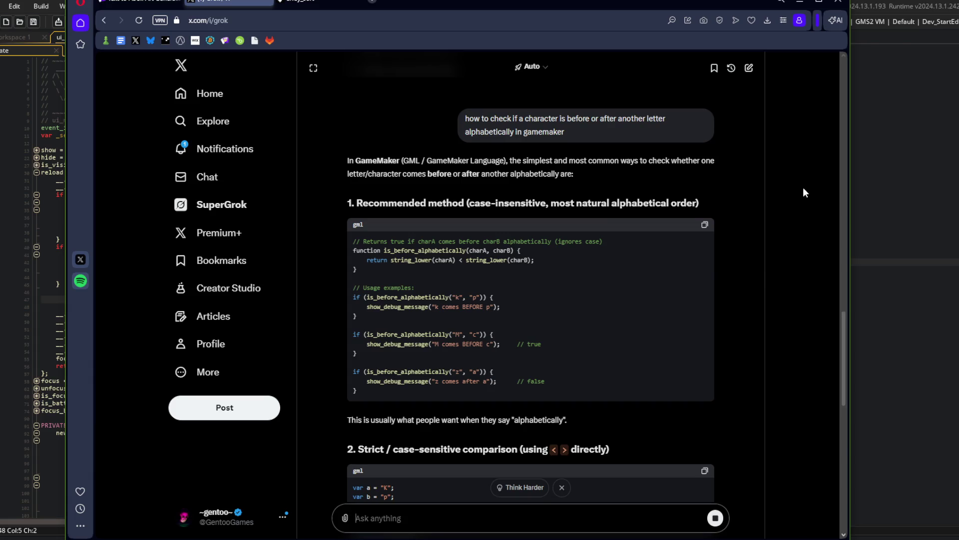
Step: Return to the My Beasts reload code with the caret on the blank line after customs
click(885, 152)
click(197, 271)
click(100, 291)
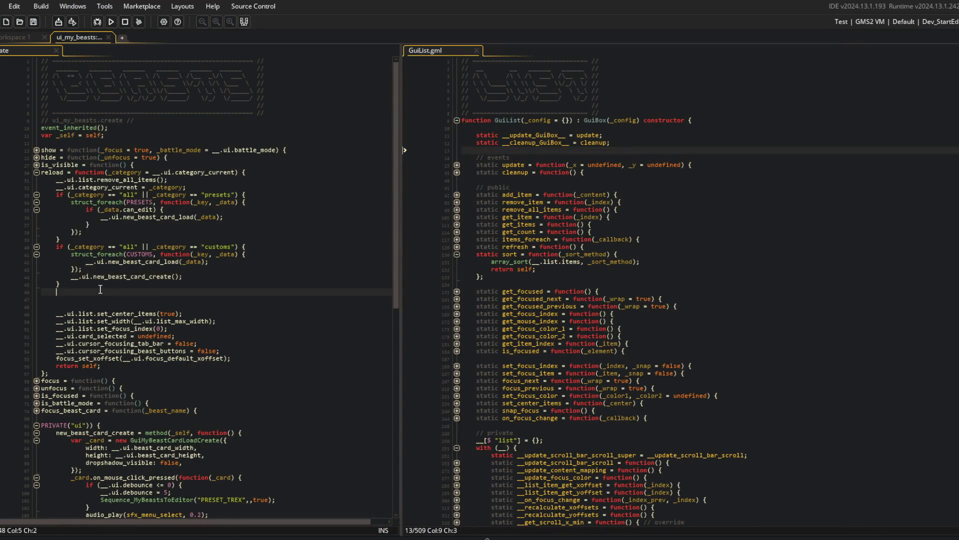
Step: Add a list.sort comparator returning _card_1.__.data.name < _card_2.__.data.name, then run the game
key(Return)
text(__.ui.)
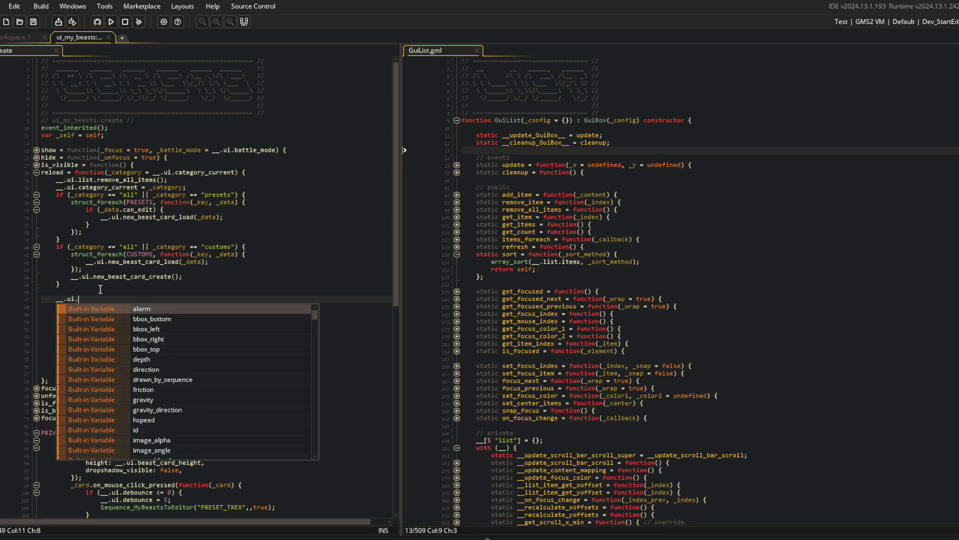
text(list.sort(func)
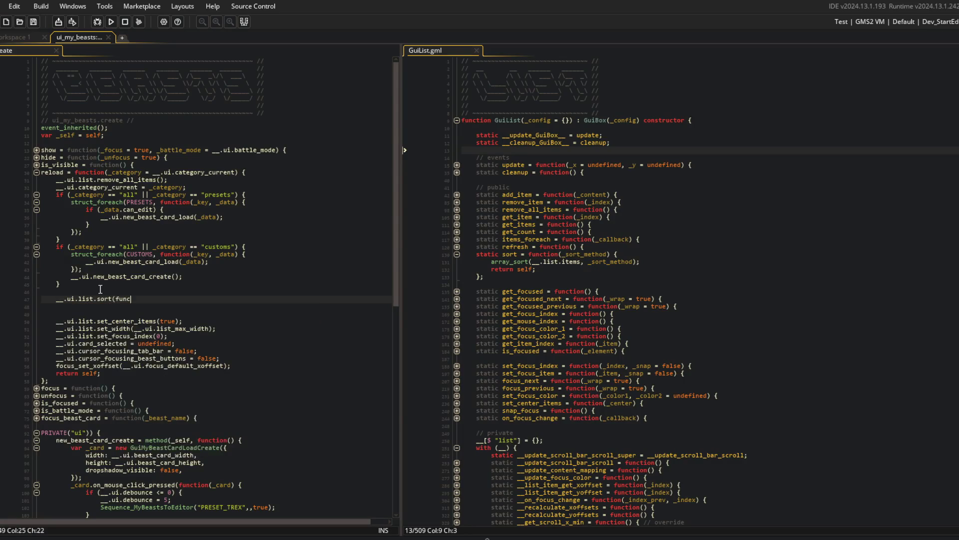
text(tion(_card_1, _card_2) {)
key(Return)
text(return )
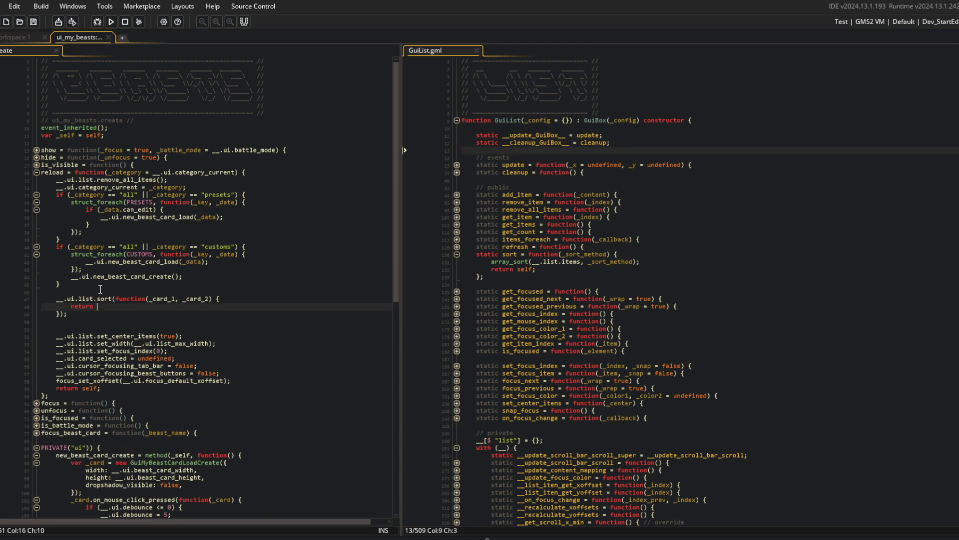
text(_card_1.)
text(data.)
key(BackSpace)
key(BackSpace)
key(BackSpace)
text(__.data.name < _card)
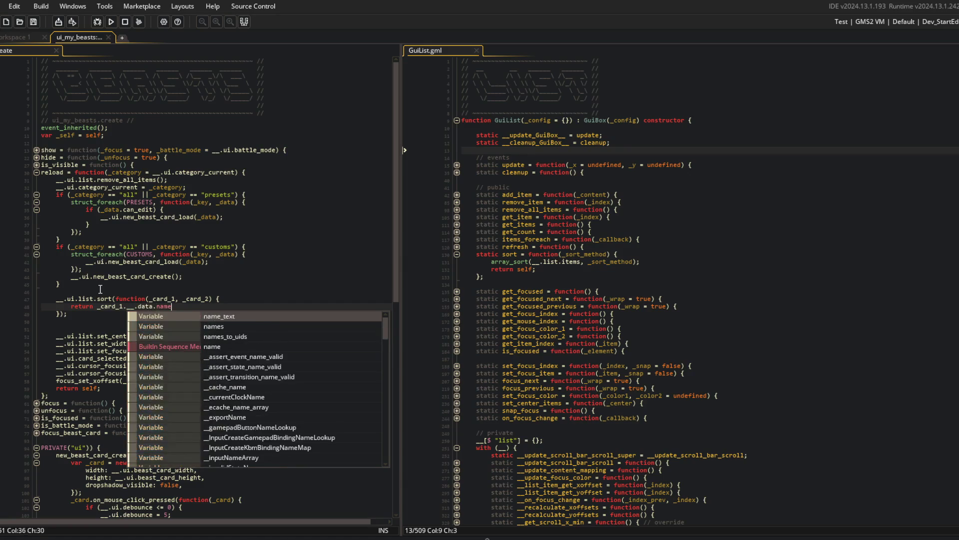
text(_2.)
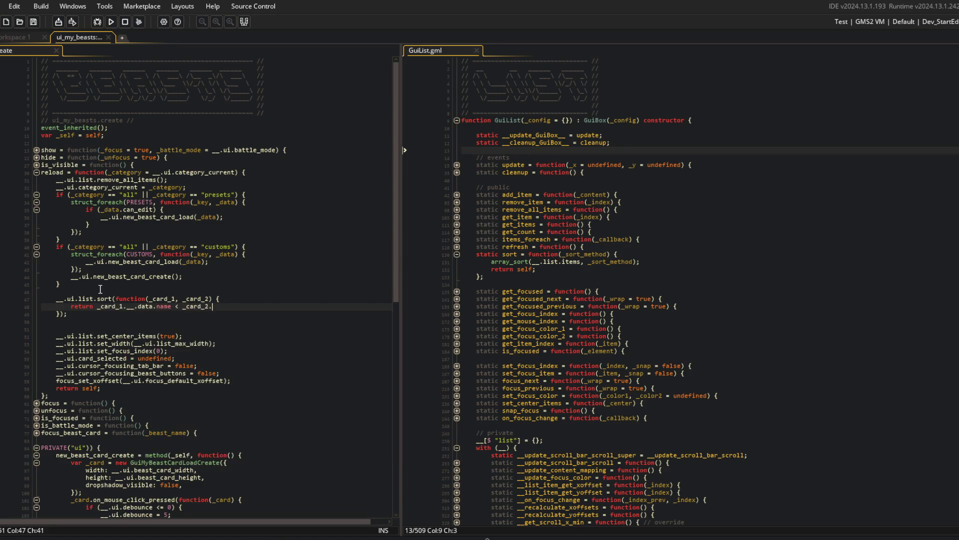
text(__.data.name;)
key(F5)
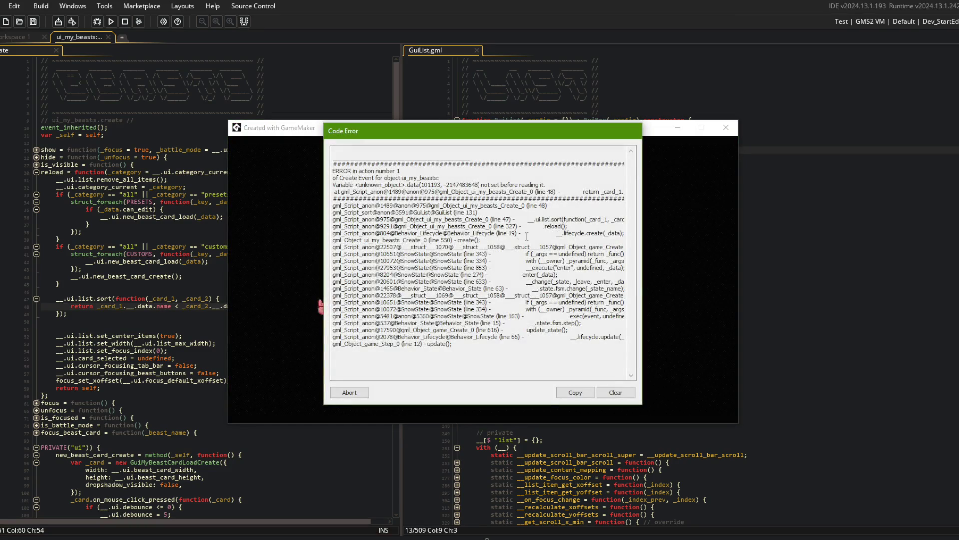
Step: Abort the Code Error and review the comparator and new beast card creation code
click(349, 393)
key(Up)
key(Up)
key(Up)
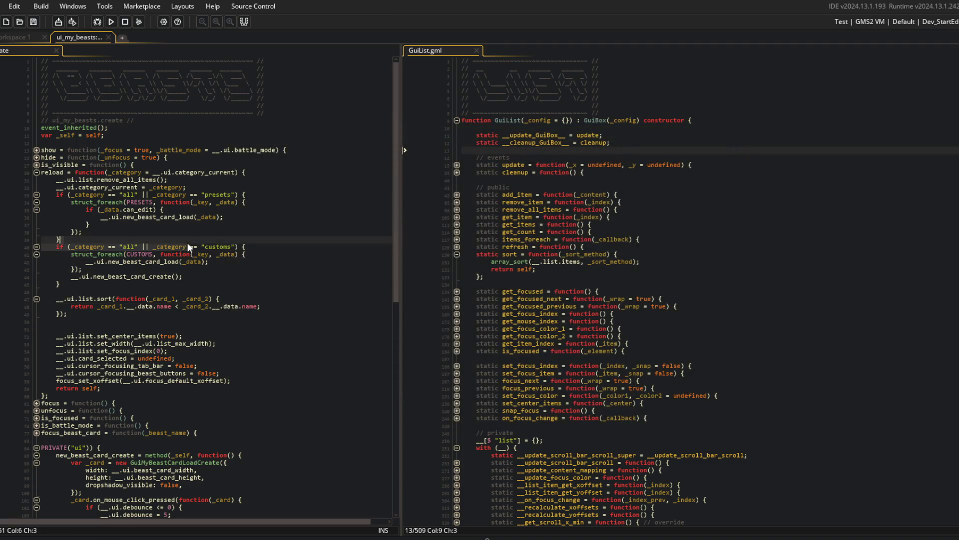
click(189, 229)
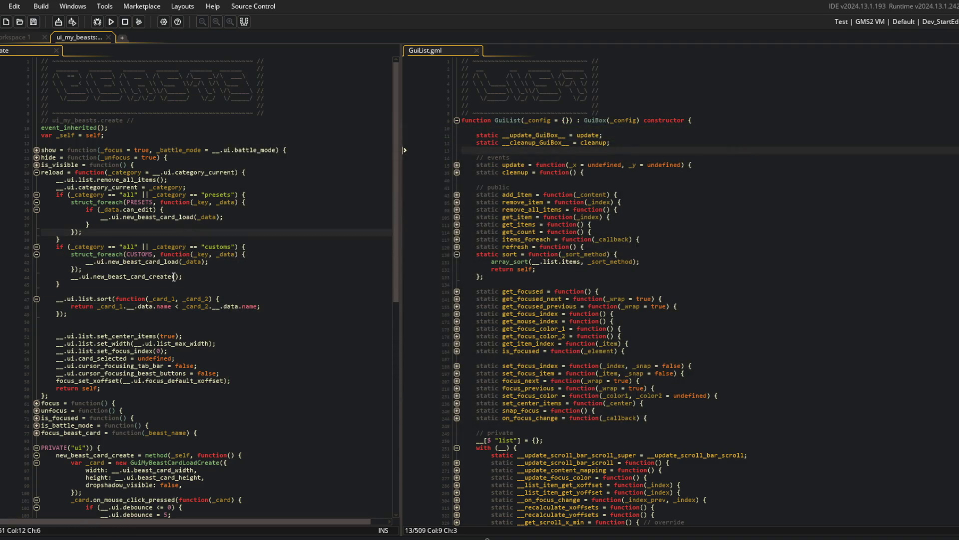
click(247, 307)
scroll(221, 283, down, 8)
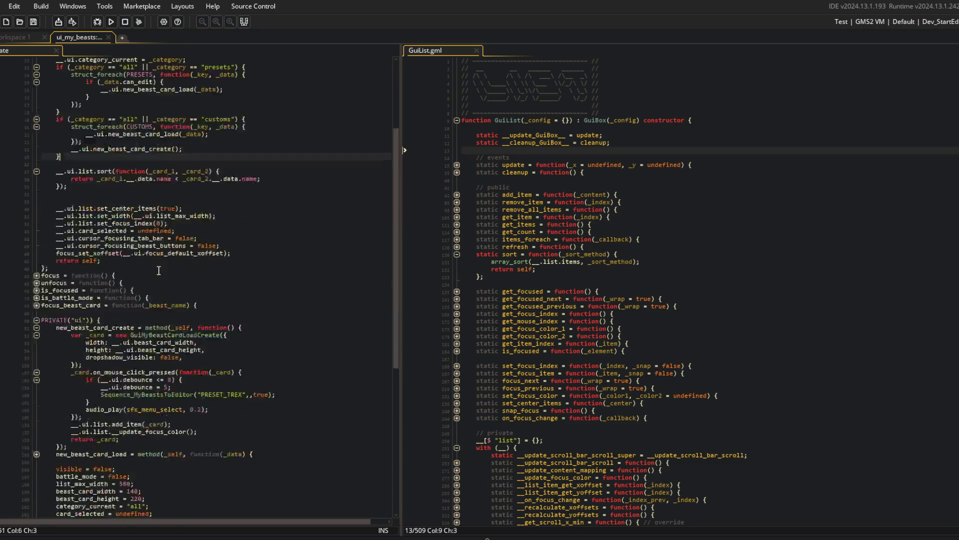
click(206, 299)
Step: Open the GuiMyBeastCardLoadCreate definition in its own tab, then return to the sort line
click(173, 271)
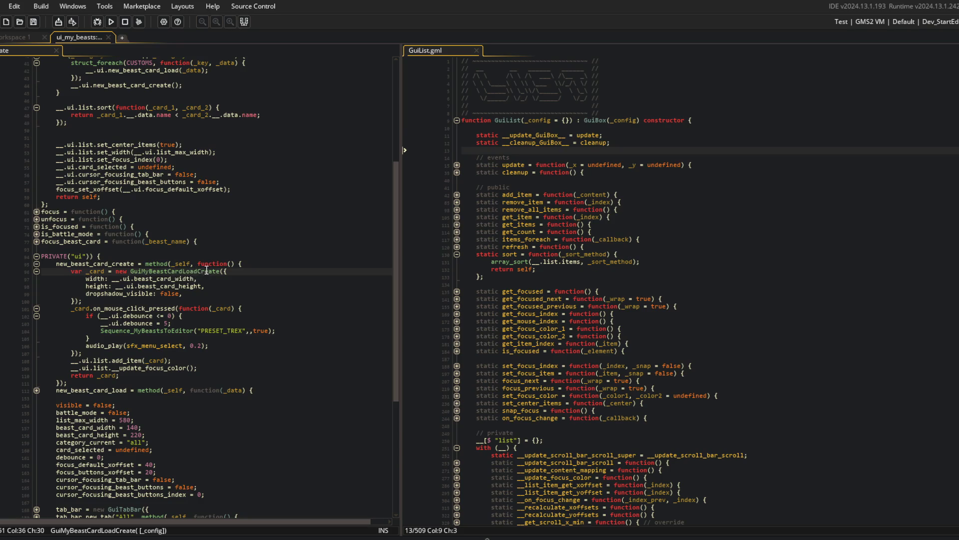
middle_click(206, 270)
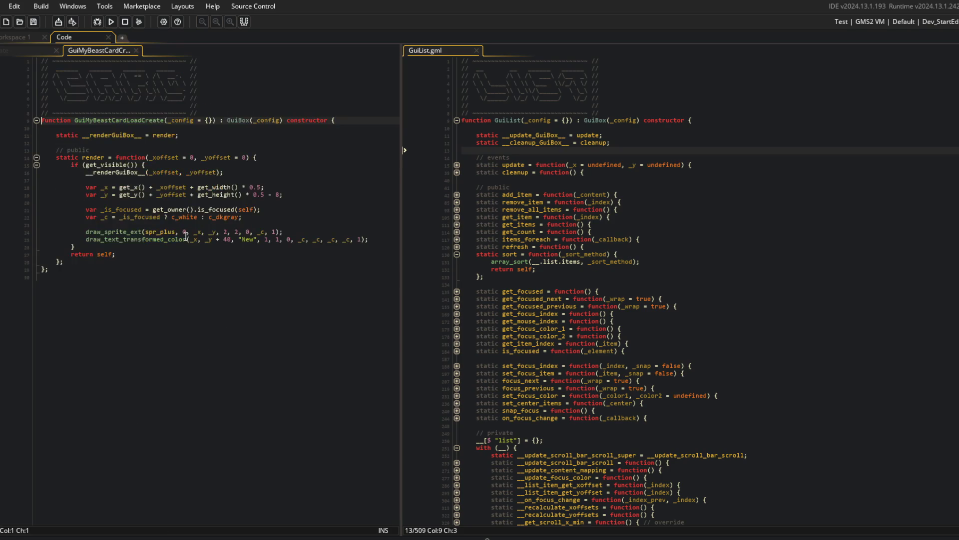
click(37, 51)
scroll(200, 250, up, 2)
click(94, 151)
click(234, 149)
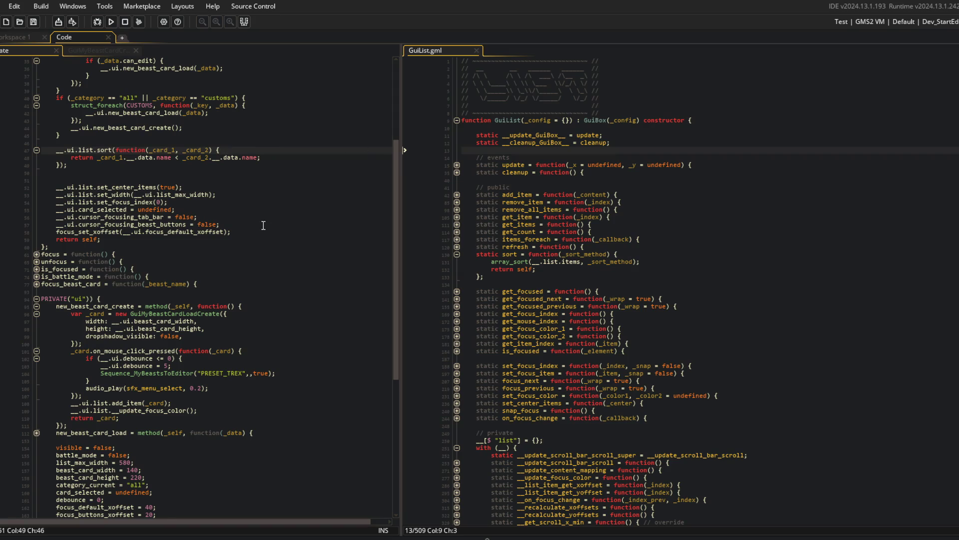
key(alt+Tab)
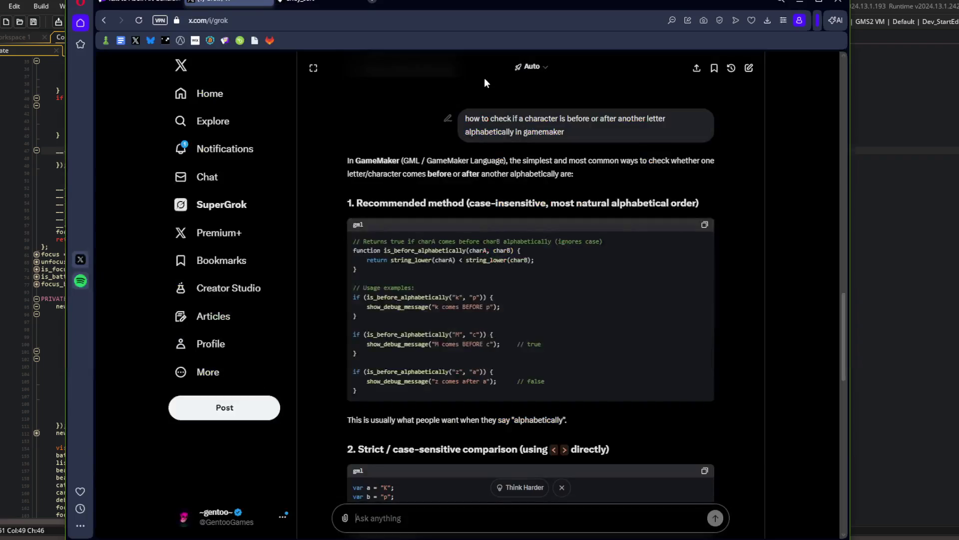
Step: Read the array_sort manual's argument table and custom sorting example, then return to GameMaker
click(319, 4)
scroll(509, 236, up, 5)
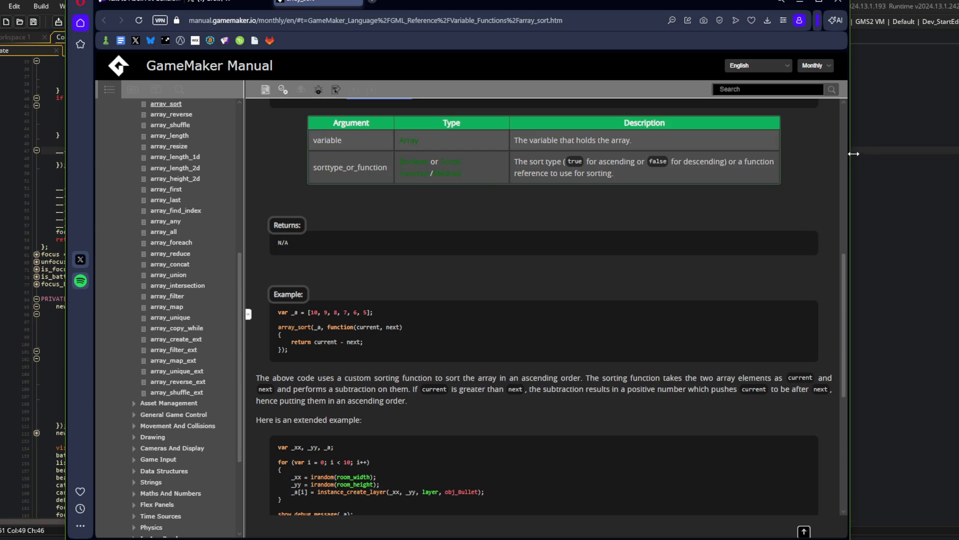
key(alt+Tab)
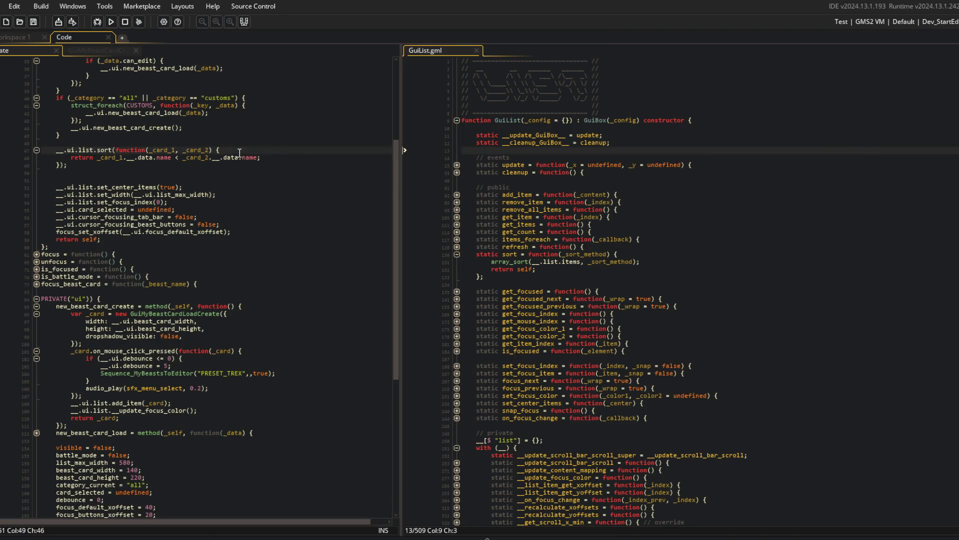
Step: Try an instanceof(_card_1) MyBeast check in the comparator, then undo it
key(Return)
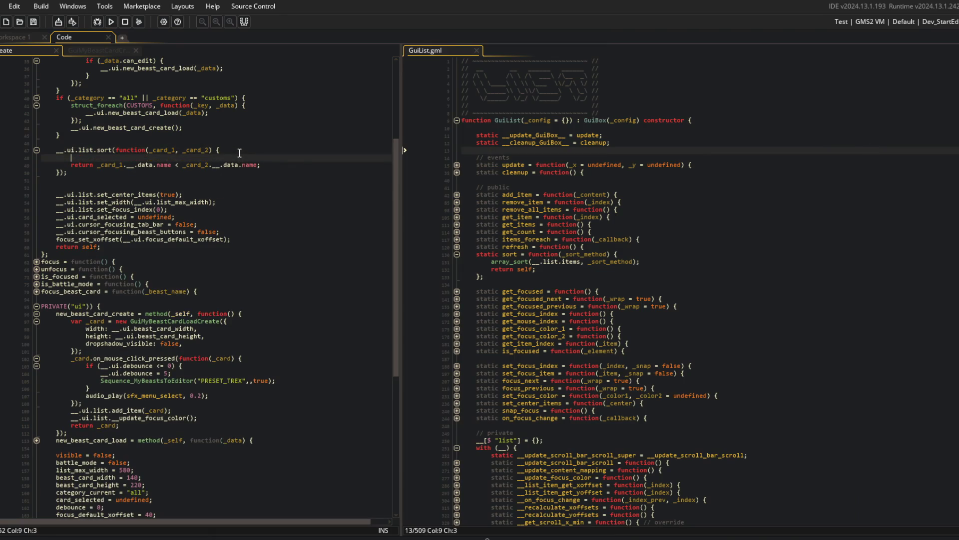
text(if (instance)
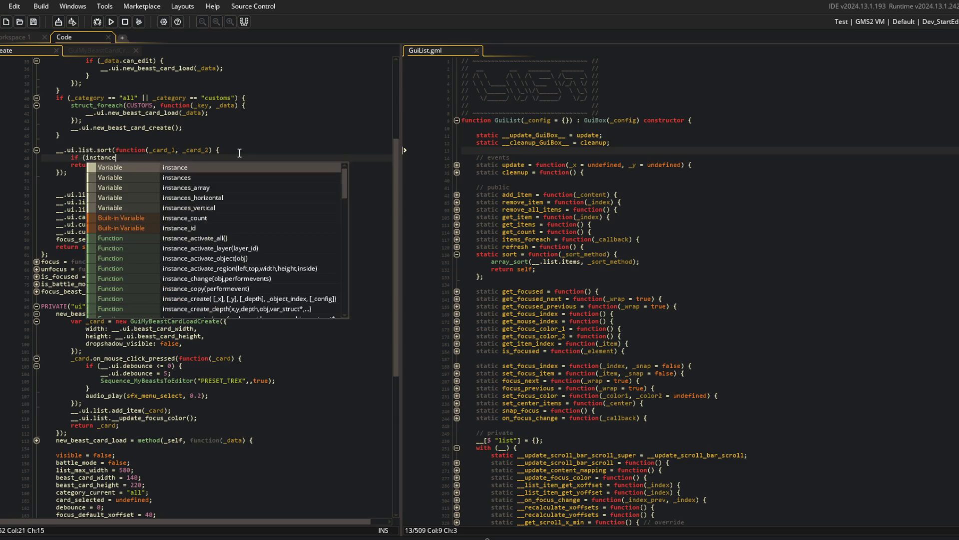
text(of(_card_1))
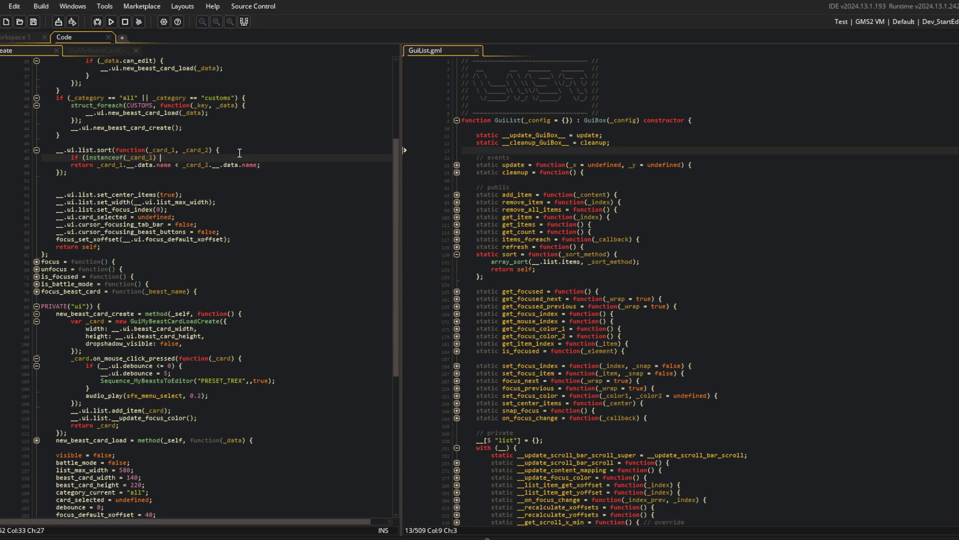
text(MyBeast)
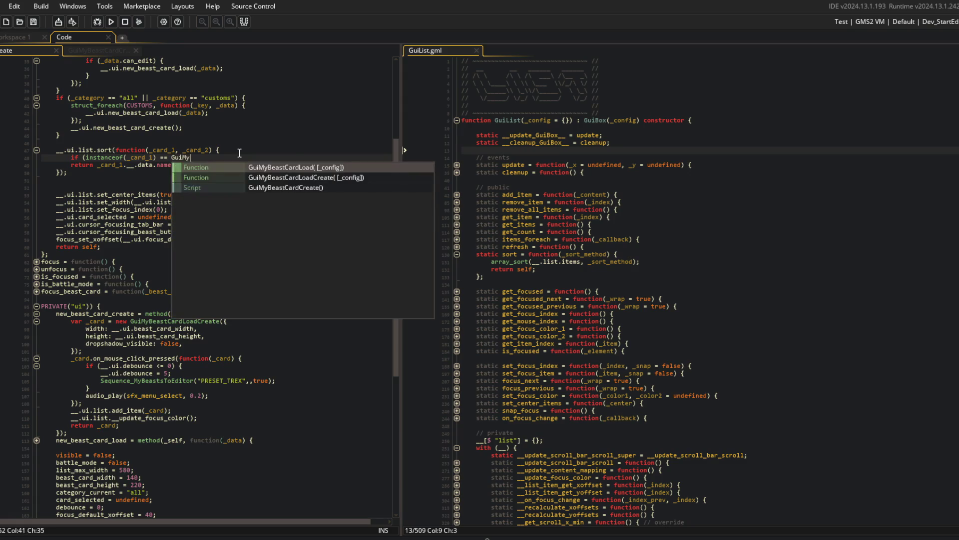
key(ctrl+z)
key(ctrl+z)
key(ctrl+z)
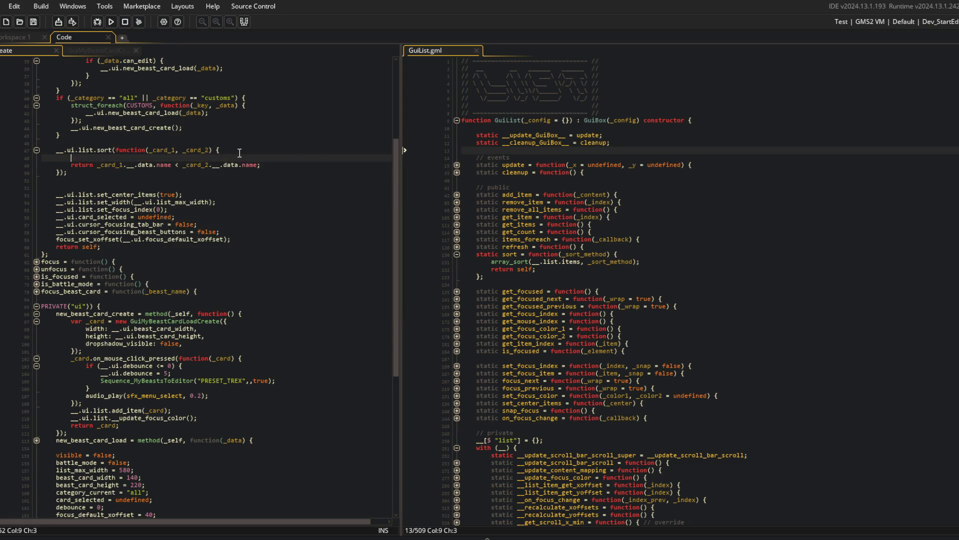
key(ctrl+z)
key(ctrl+z)
key(ctrl+z)
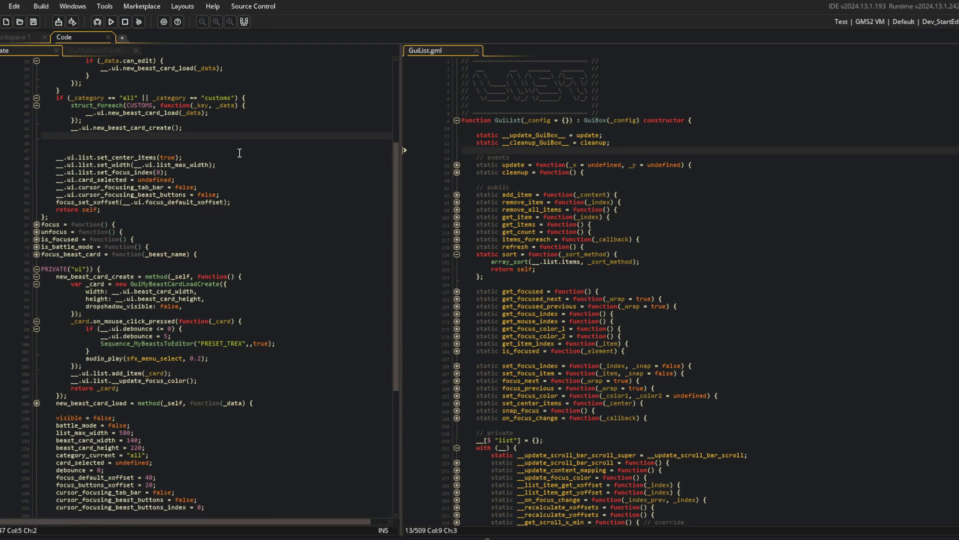
text(})
Step: Restore the name sort block below the customs loop
scroll(239, 153, up, 4)
double_click(160, 213)
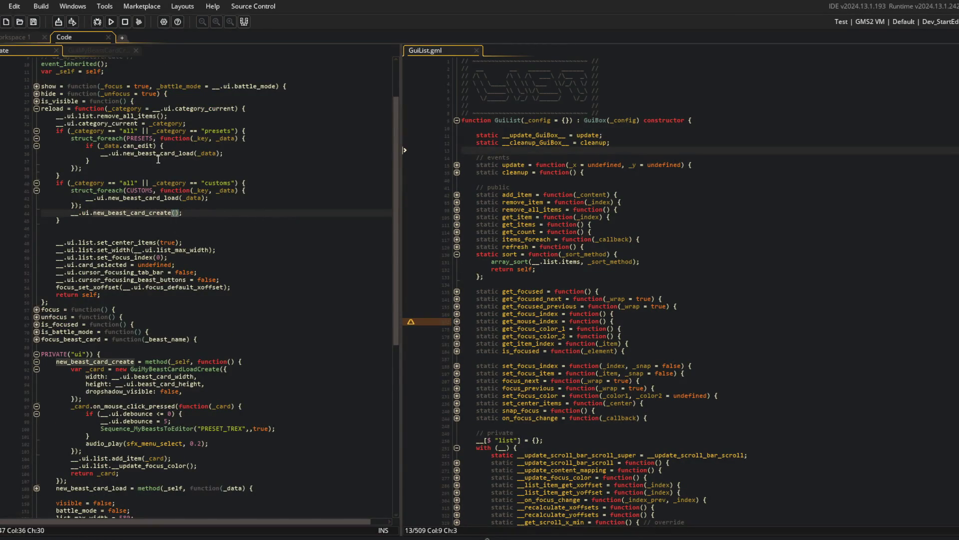
click(92, 205)
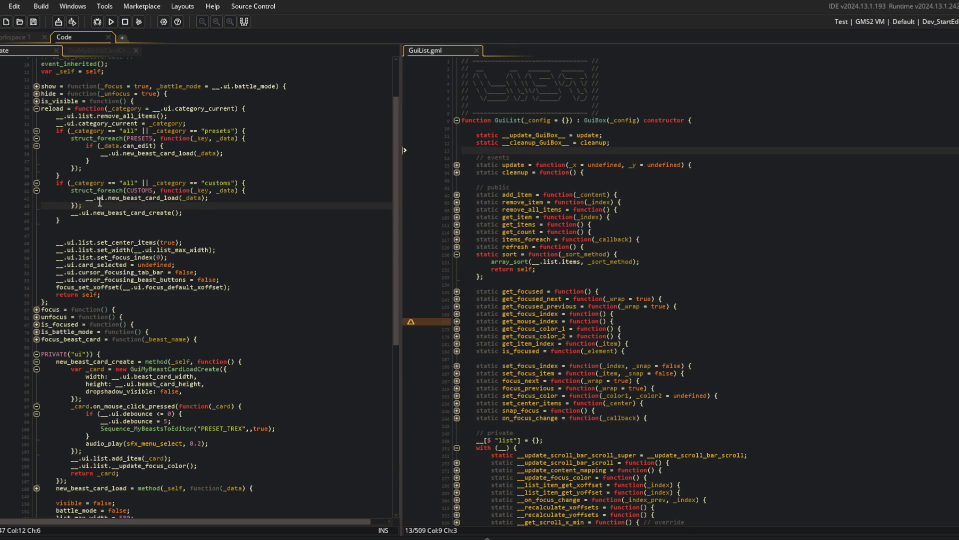
key(Down)
key(Down)
key(End)
key(Return)
key(ctrl+v)
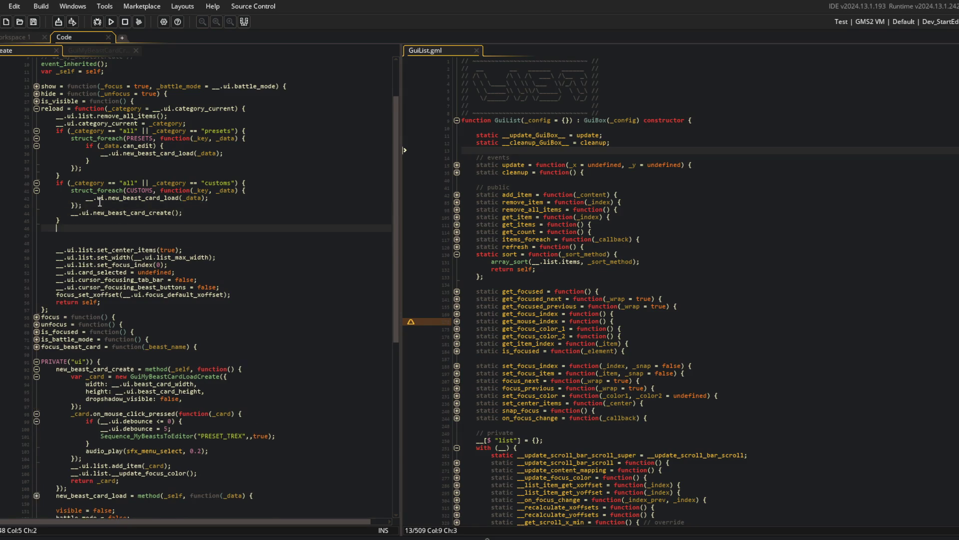
key(Up)
key(Up)
key(Up)
key(Up)
key(End)
Step: Comment out __.ui.new_beast_card_create() and run the game
text(/)
key(Down)
key(Home)
key(Left)
text(//)
key(F5)
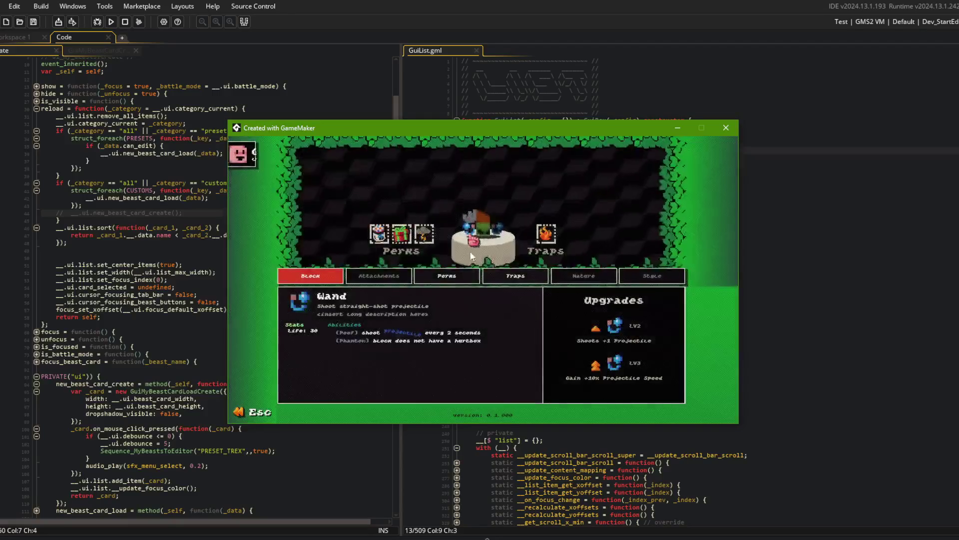
Step: Check the card order under the My Beast, preset and All filters, then close the game
key(Escape)
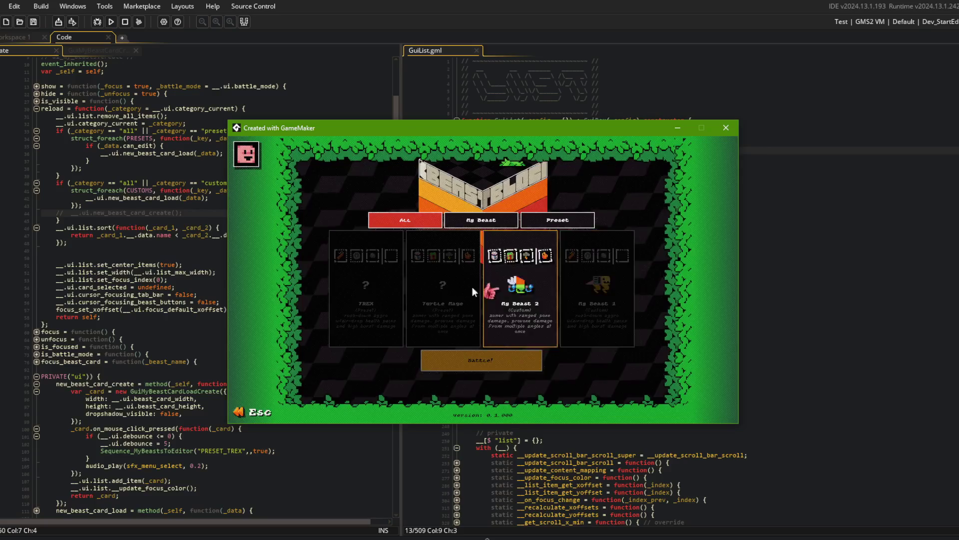
click(500, 222)
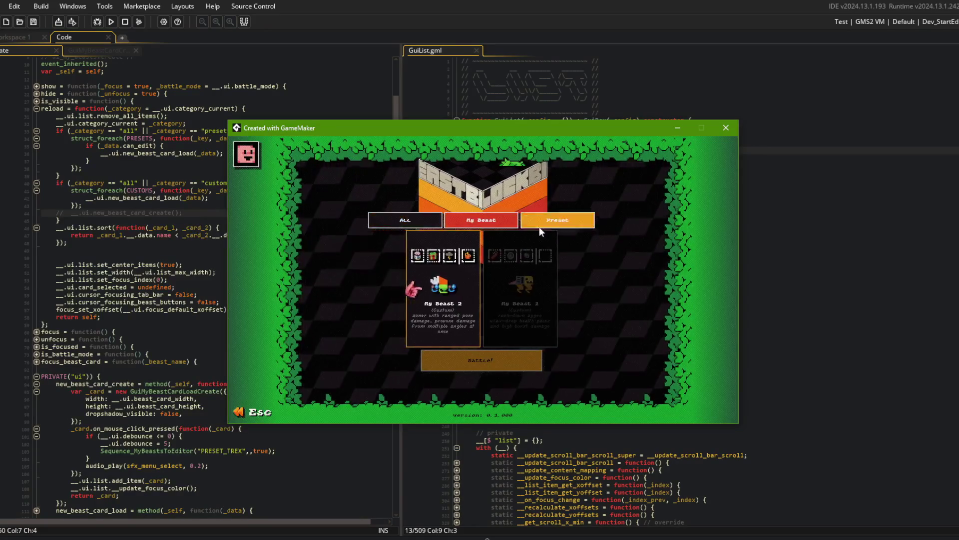
click(541, 229)
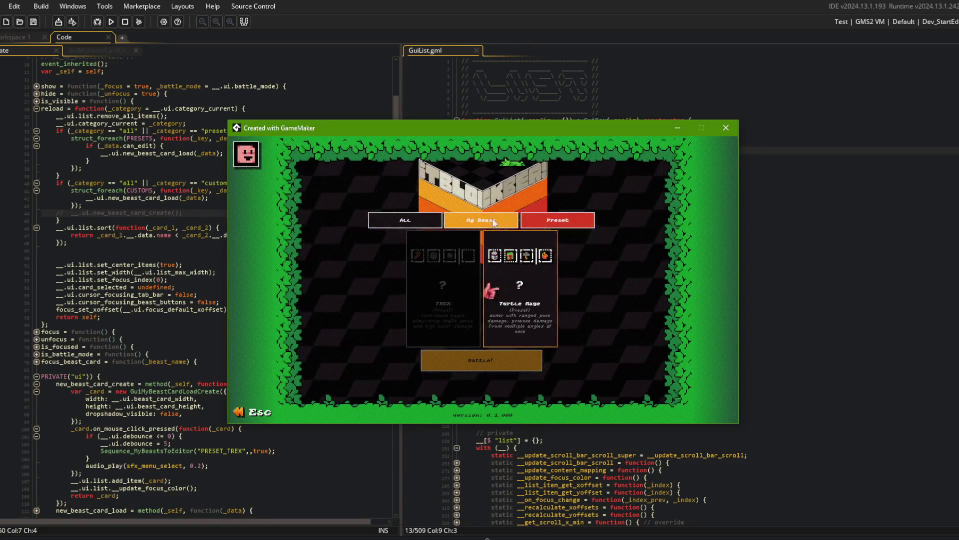
click(478, 223)
click(383, 227)
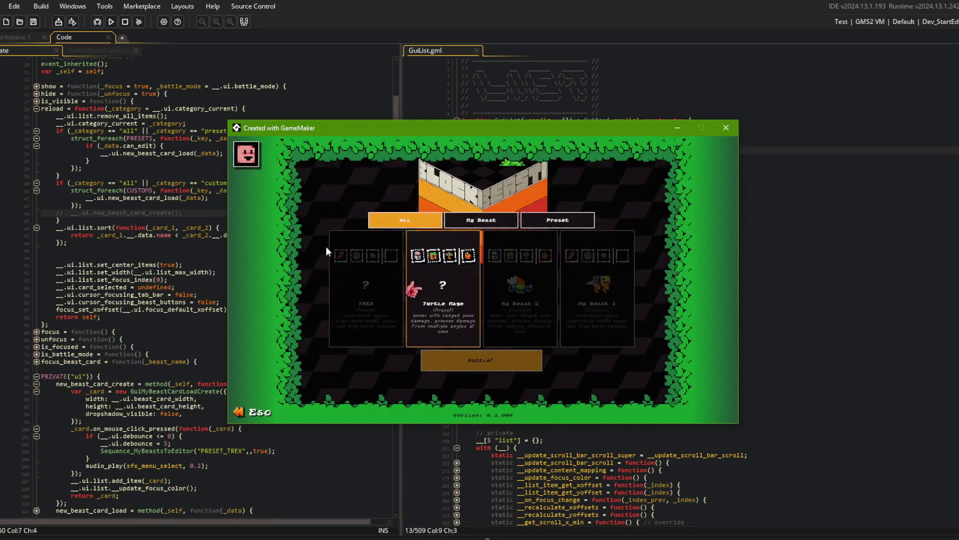
key(Escape)
Step: Change the name comparison to '>' and rebuild the game
click(176, 235)
key(BackSpace)
text(>)
click(235, 228)
click(111, 21)
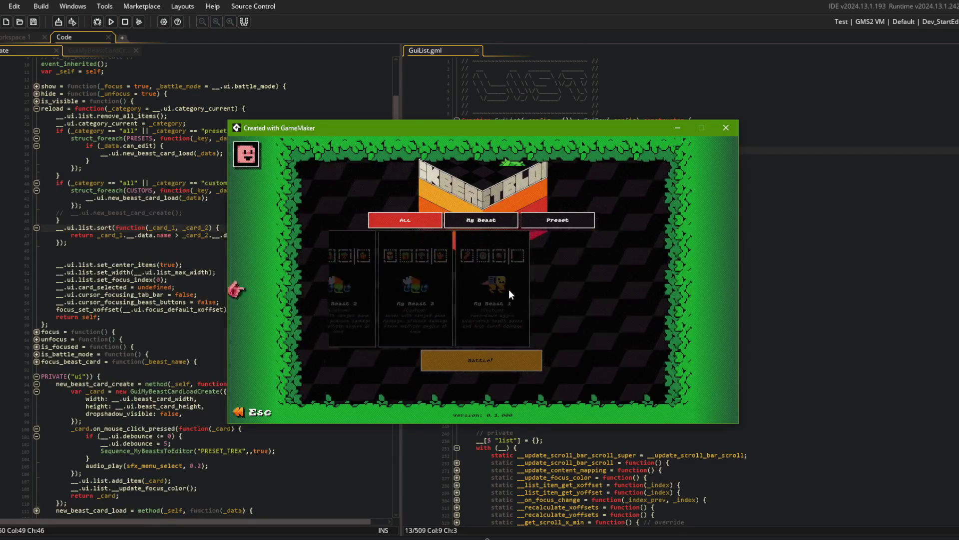
Step: Check the reversed card order in the My Beast and All views
click(487, 224)
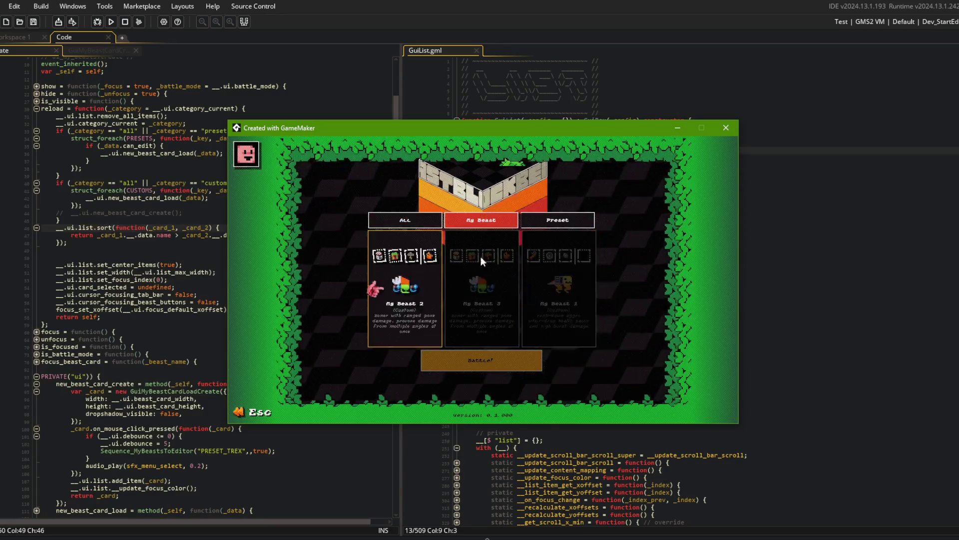
key(Left)
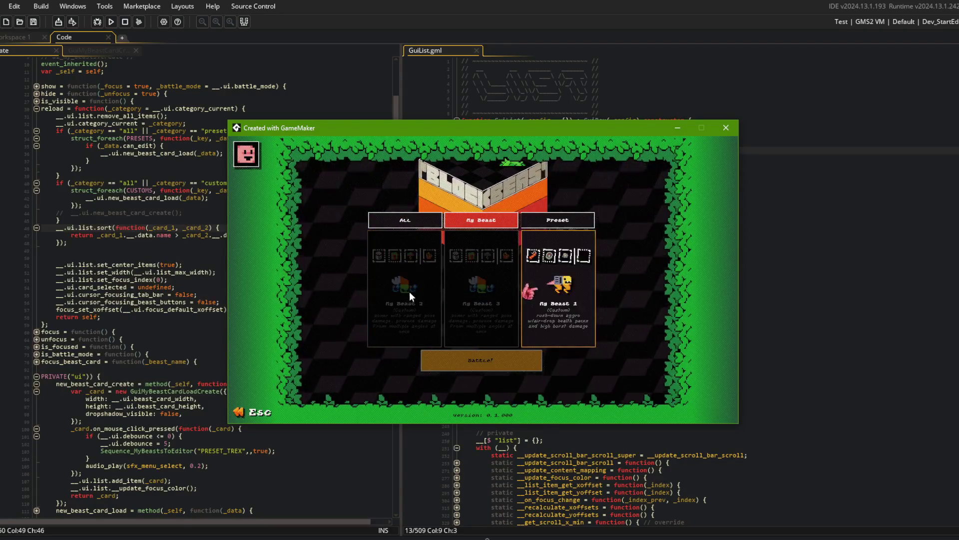
key(Right)
key(Right)
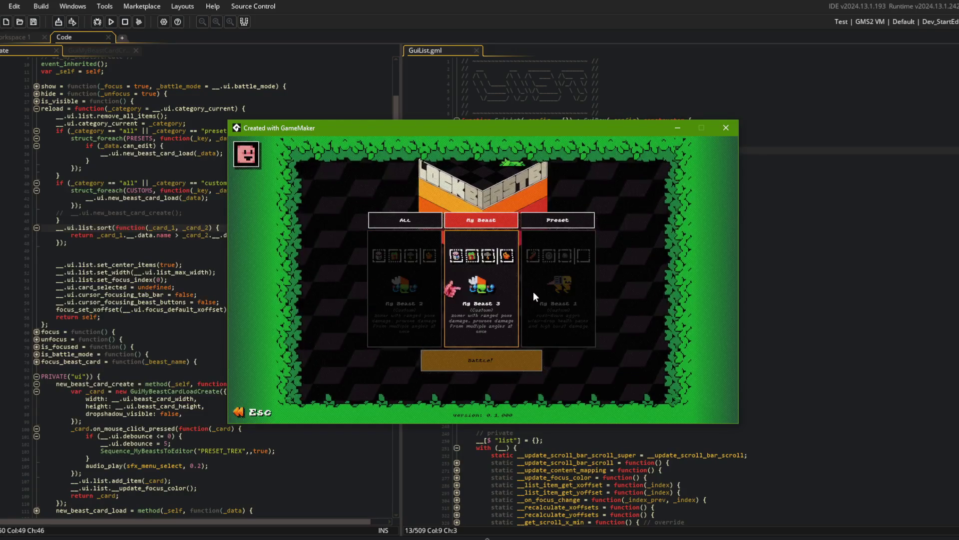
click(549, 225)
key(Right)
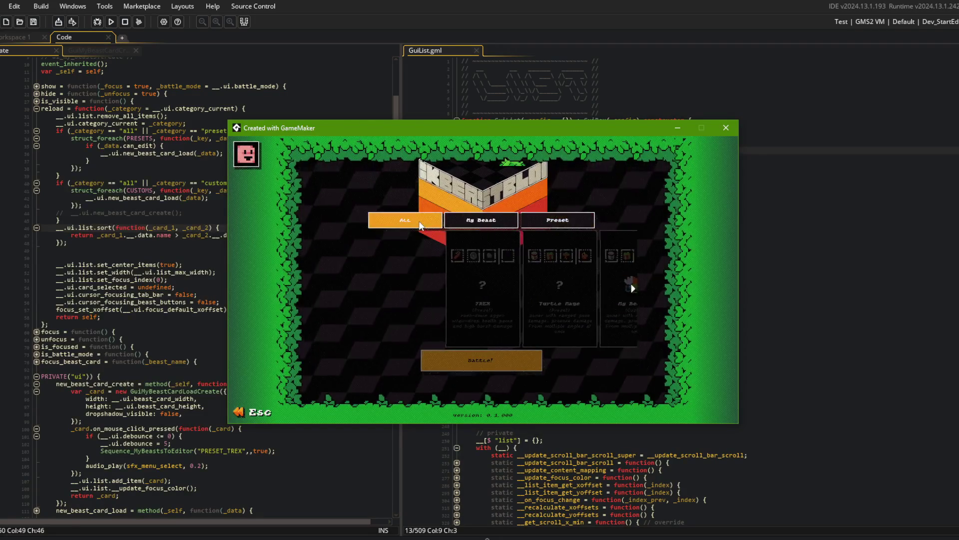
key(Escape)
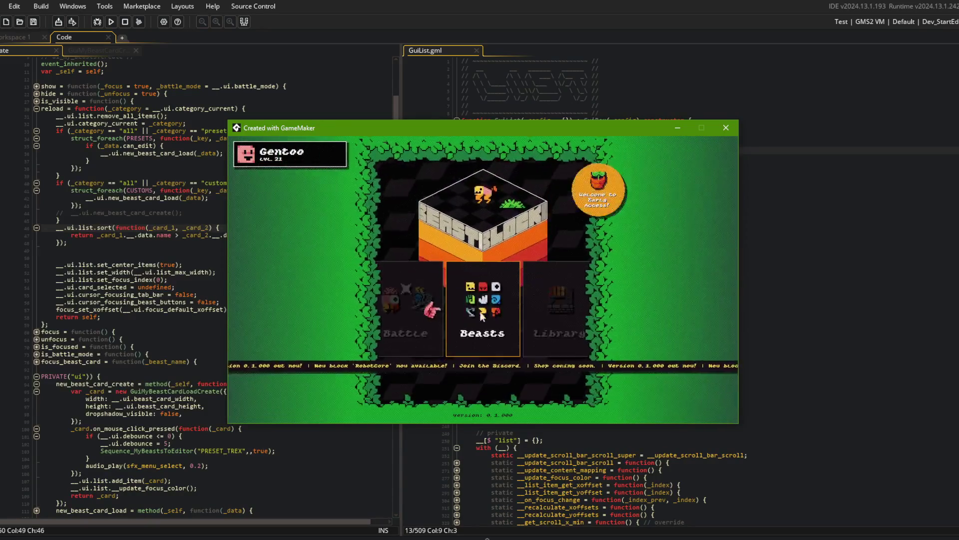
key(Return)
key(Left)
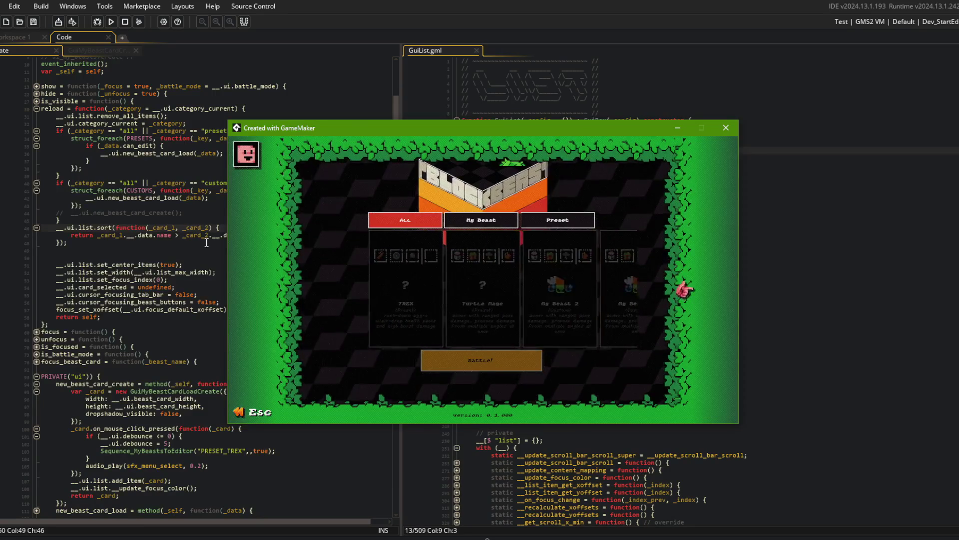
Step: Switch the name comparison back to '<'
click(188, 235)
key(Left)
key(Left)
key(BackSpace)
text(<)
click(83, 205)
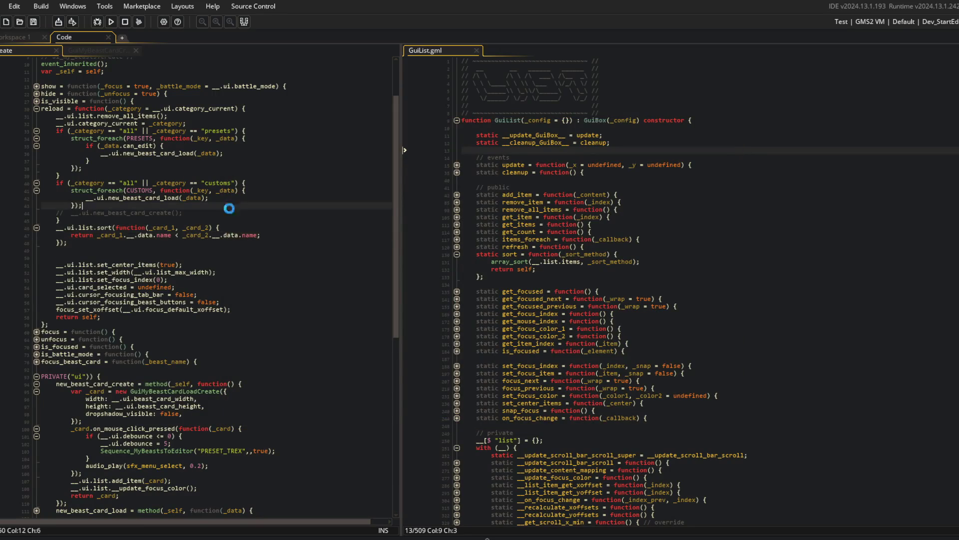
Step: Run the game in debug, check the beast list, and close it
click(102, 22)
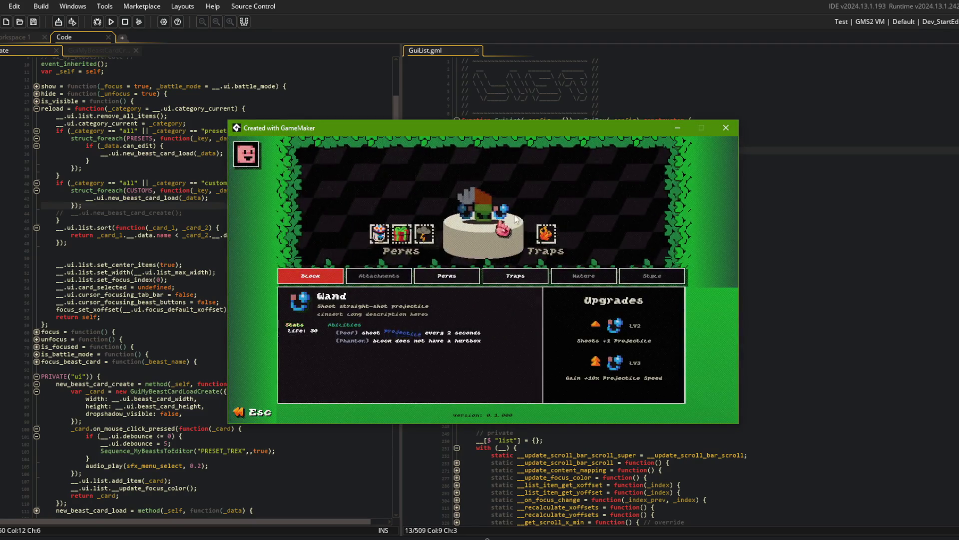
key(Escape)
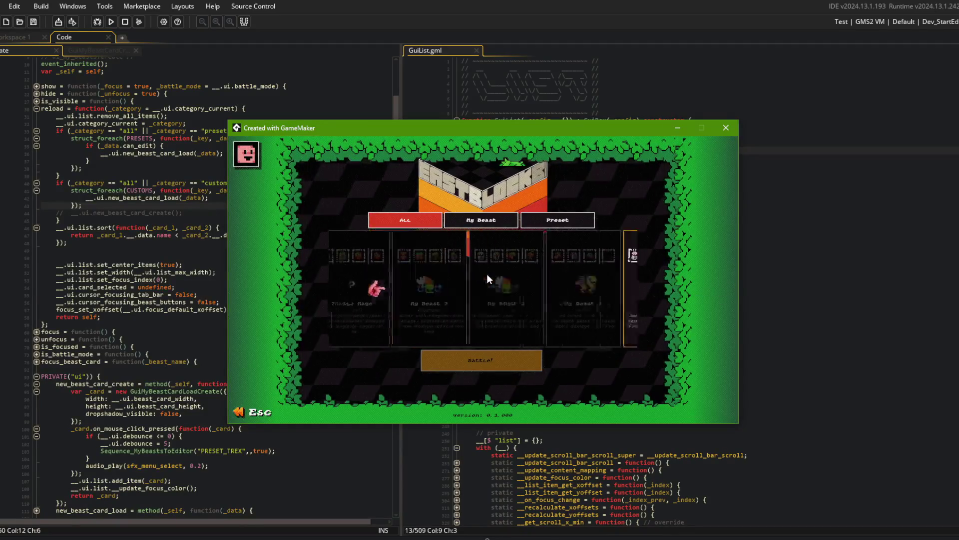
click(726, 127)
Step: Delete the __.ui.list.sort(function(_card_1, _card_2) { opening line
click(227, 225)
key(Down)
key(ctrl+d)
key(ctrl+d)
key(ctrl+d)
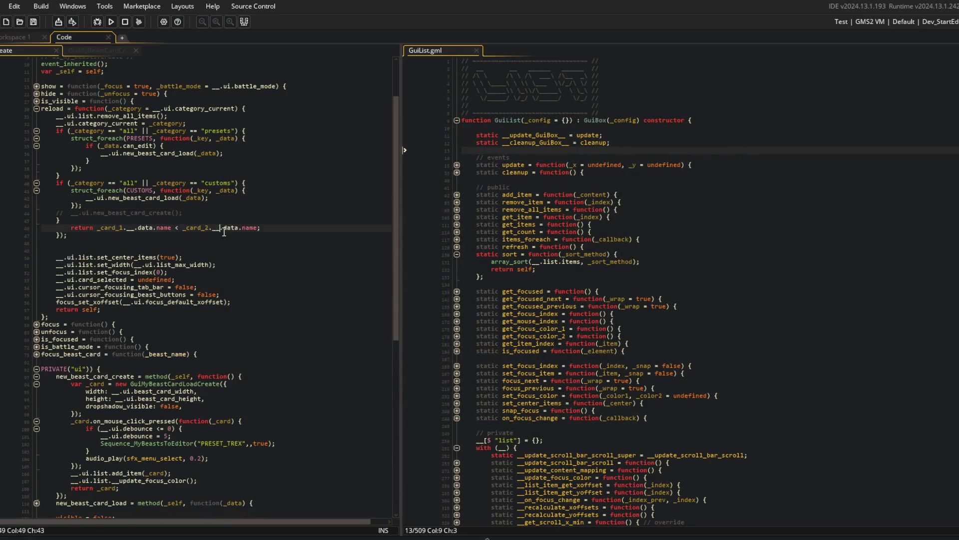
Step: Restore new_beast_card_create(), delete GuiList.gml's sort method, and save
click(211, 213)
key(ctrl+shift+k)
click(806, 306)
click(531, 254)
key(ctrl+d)
key(ctrl+d)
key(ctrl+d)
key(ctrl+d)
click(595, 224)
key(ctrl+s)
Step: Delete the saved My Beast folders in both Explorer windows, then return to the code
key(alt+Tab)
click(265, 302)
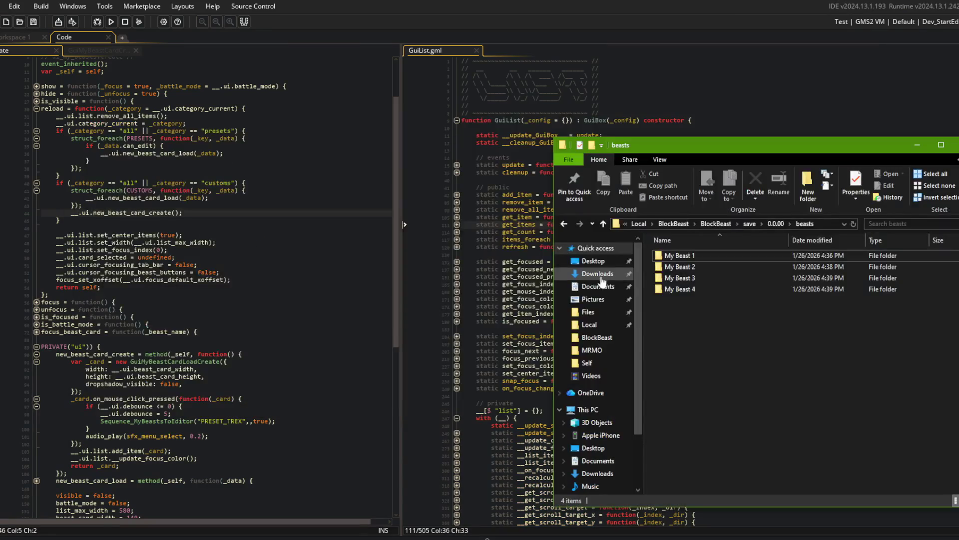
key(ctrl+a)
key(Delete)
key(alt+Tab)
key(alt+Tab)
key(alt+Tab)
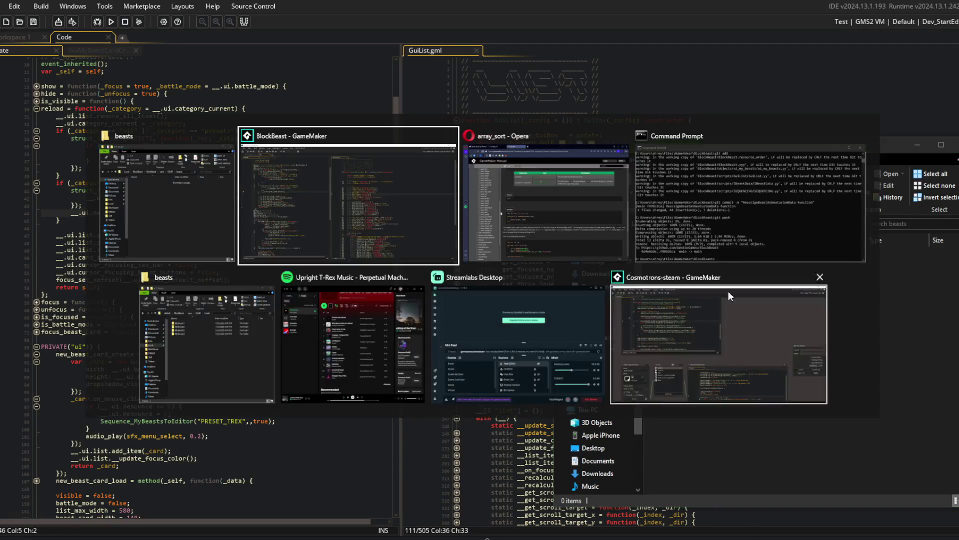
drag(688, 345, 582, 211)
key(Delete)
click(21, 216)
key(Up)
key(Up)
key(Up)
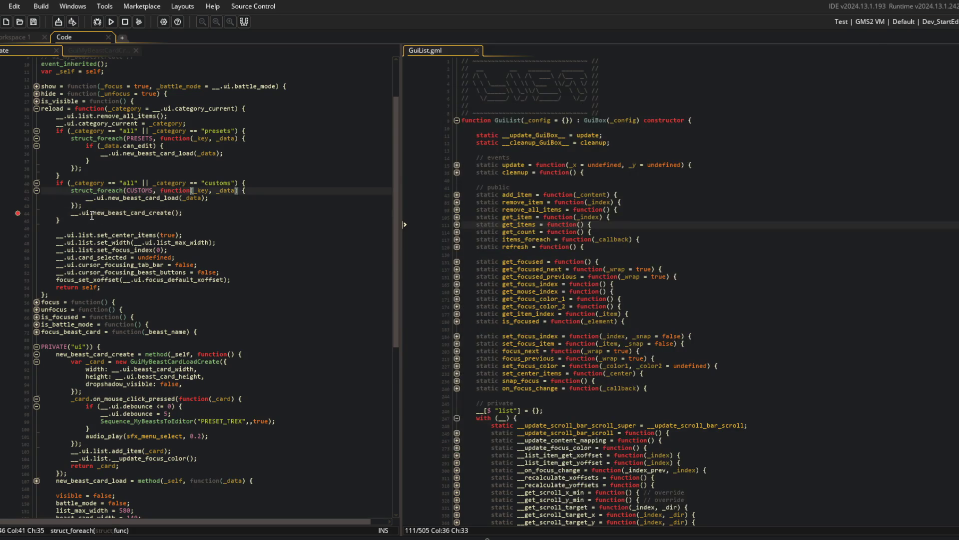
Step: Review the uncommitted code changes with git diff in Command Prompt
key(alt+Tab)
key(alt+Tab)
key(alt+Tab)
key(alt+Tab)
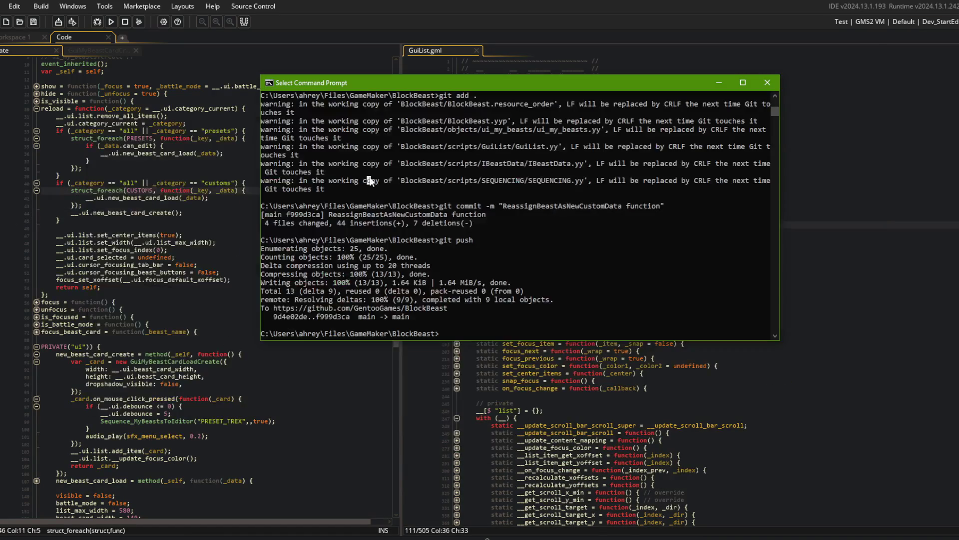
text(git diff)
key(Return)
text(:q)
key(Return)
Step: Delete the stray blank line above set_center_items and re-run git diff to confirm
text(git add)
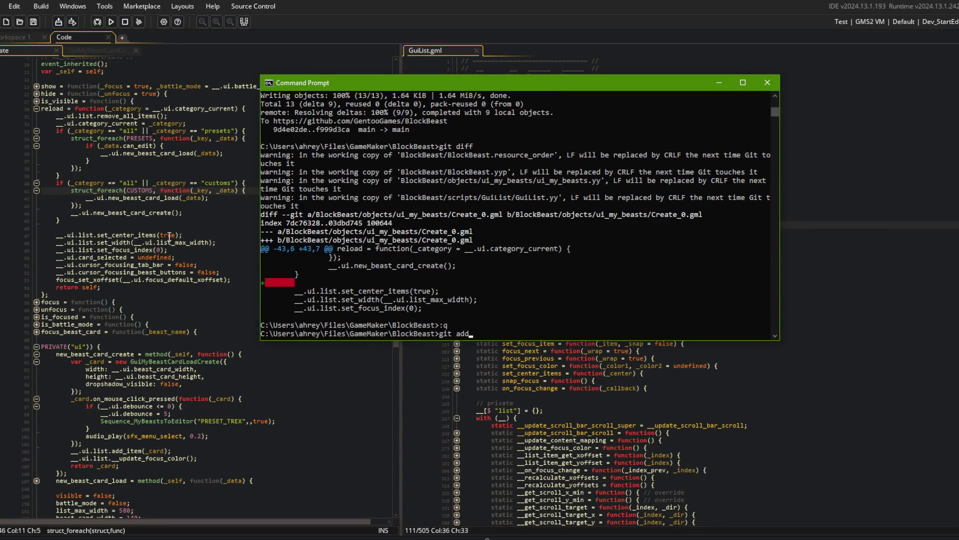
key(alt+Tab)
key(ctrl+d)
key(alt+Tab)
key(Escape)
text(git diff)
key(Return)
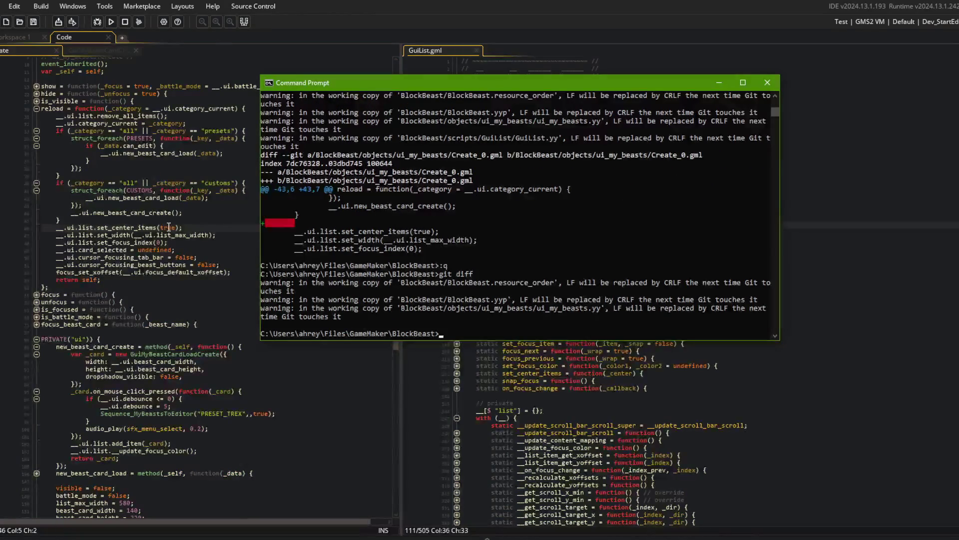
text(:q)
key(alt+Tab)
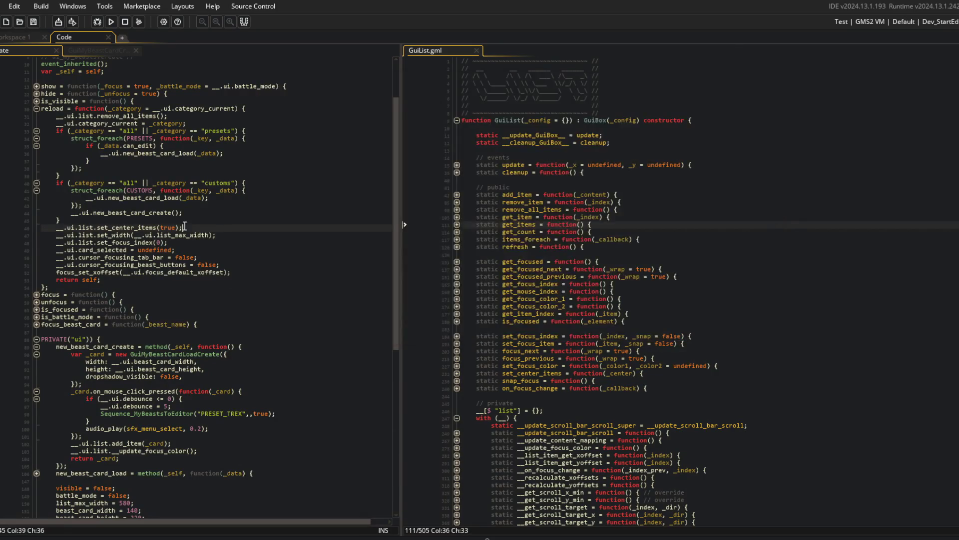
Step: Close every window in Workspace 1 except the object window
click(181, 161)
click(31, 39)
click(58, 41)
click(28, 40)
right_click(49, 132)
click(64, 145)
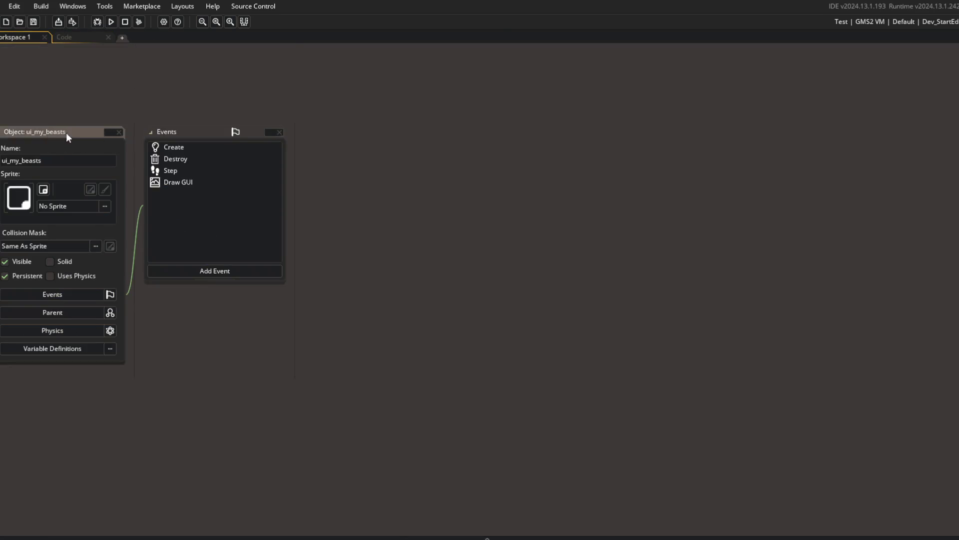
Step: Close the GuiList.gml editor and the entire Code workspace
click(75, 36)
click(476, 50)
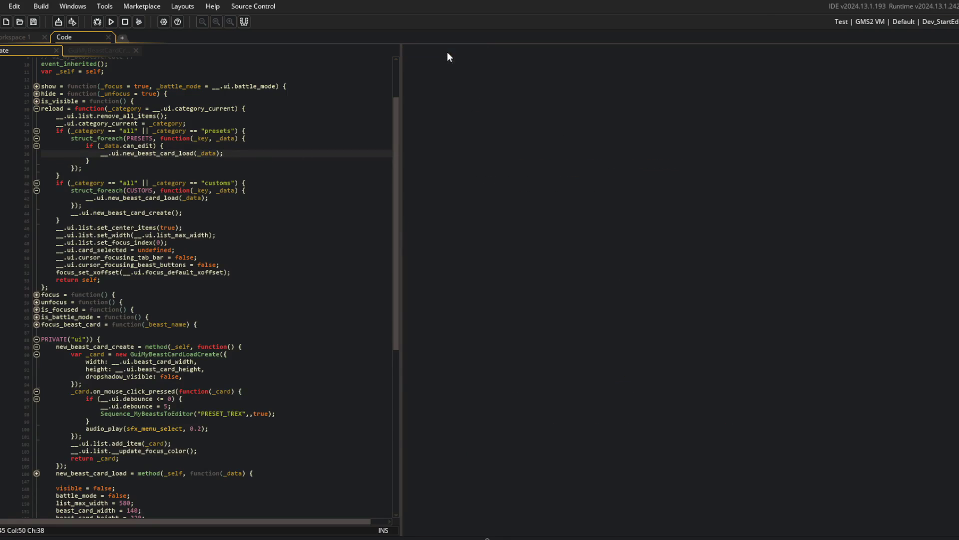
click(105, 50)
middle_click(104, 50)
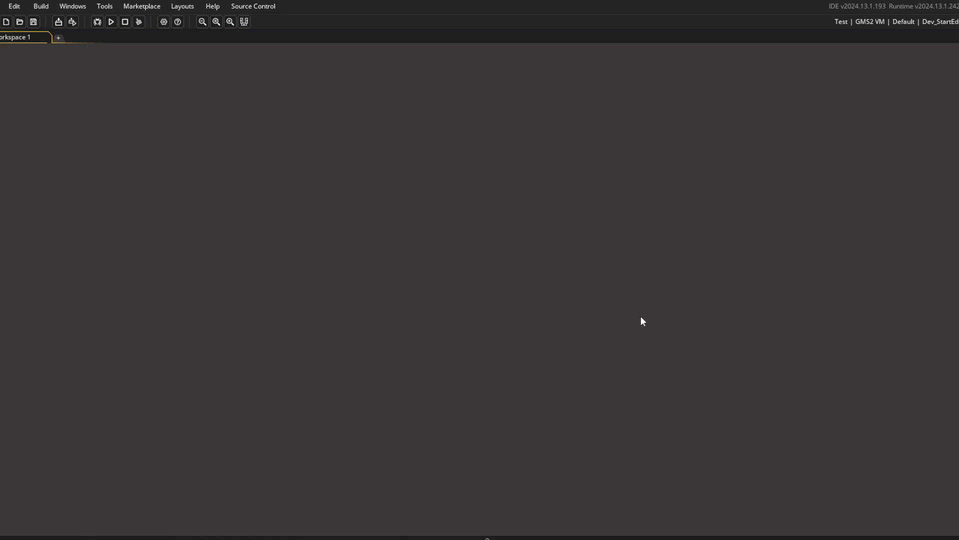
click(352, 538)
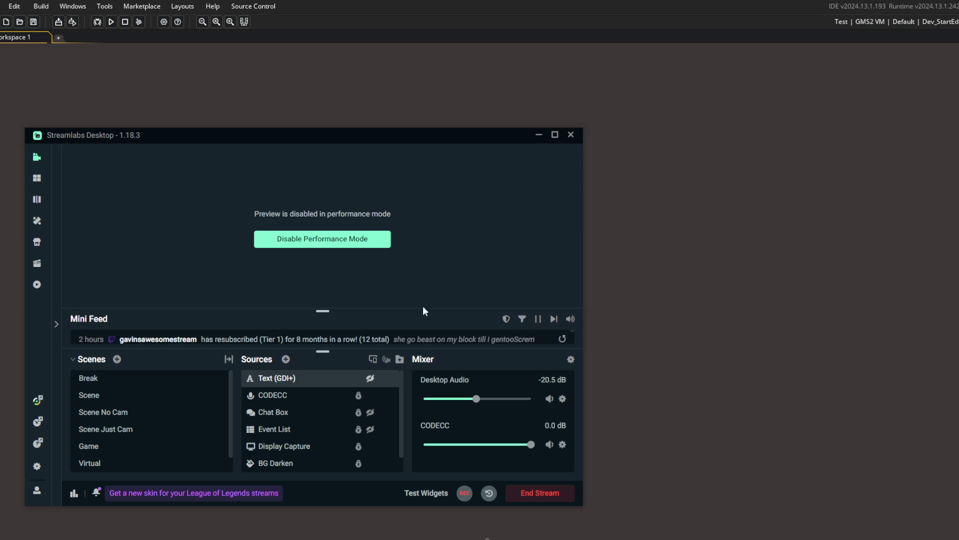
Step: Change the Text (GDI+) overlay from 'brb' to 'stream is over', then re-enable Performance Mode
drag(348, 137, 391, 122)
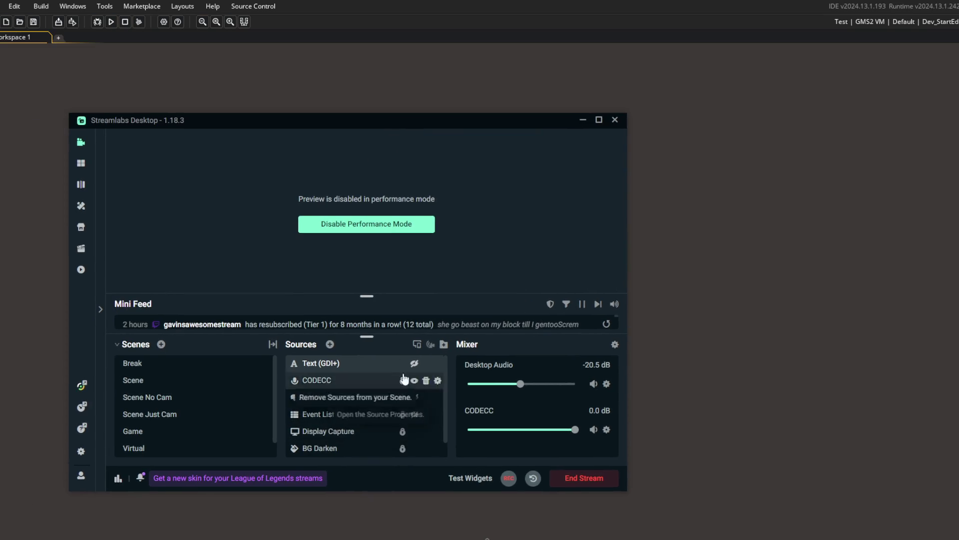
click(409, 225)
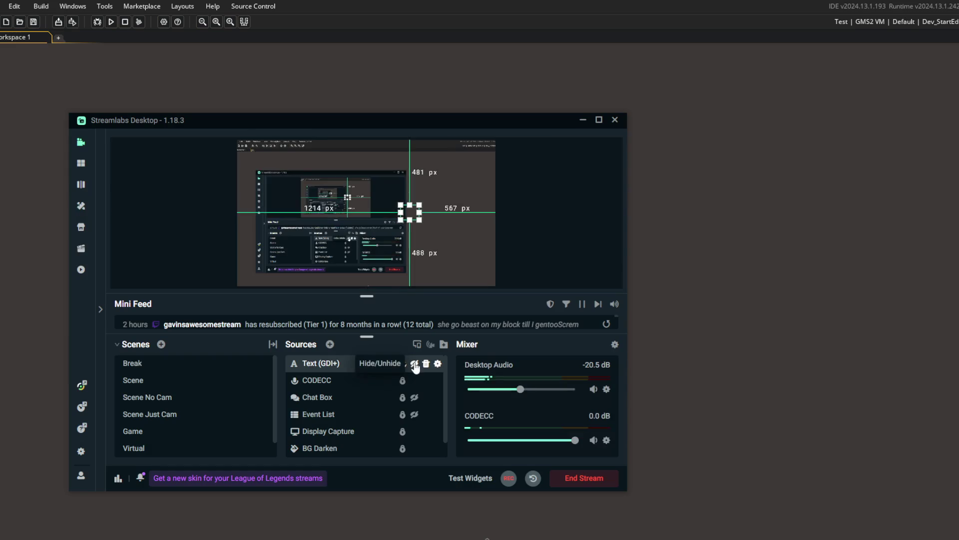
double_click(359, 363)
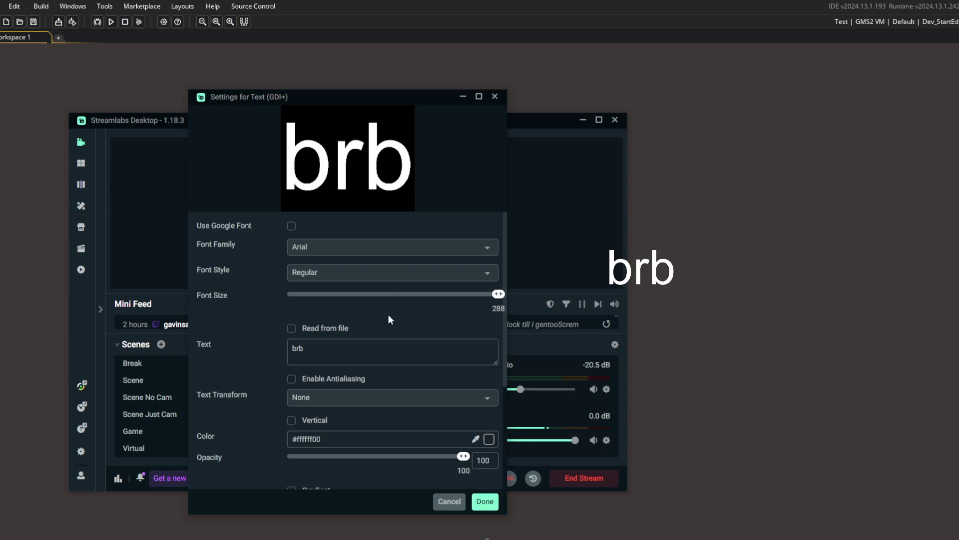
text(stream is over)
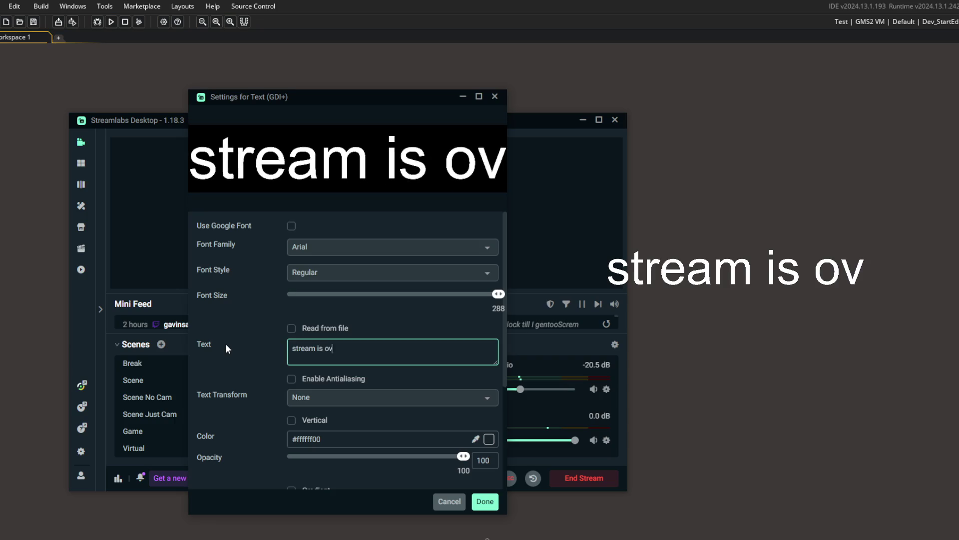
click(485, 501)
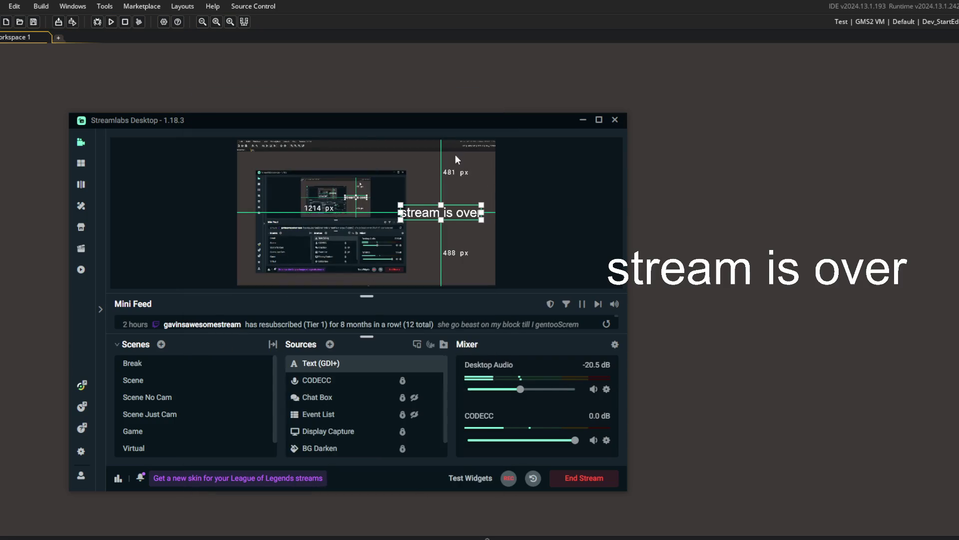
right_click(456, 156)
click(514, 227)
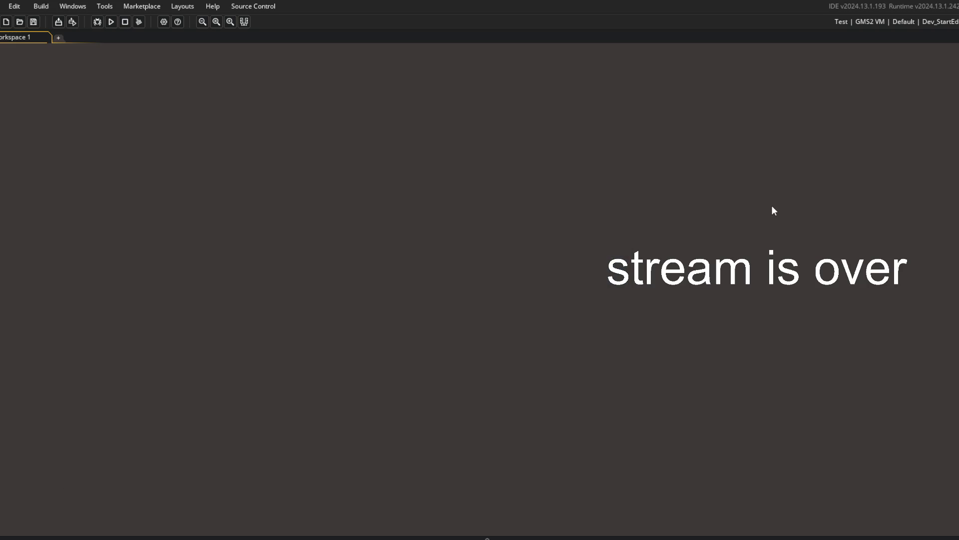
Step: Build and run the game, then move its main-menu window to the left
click(111, 22)
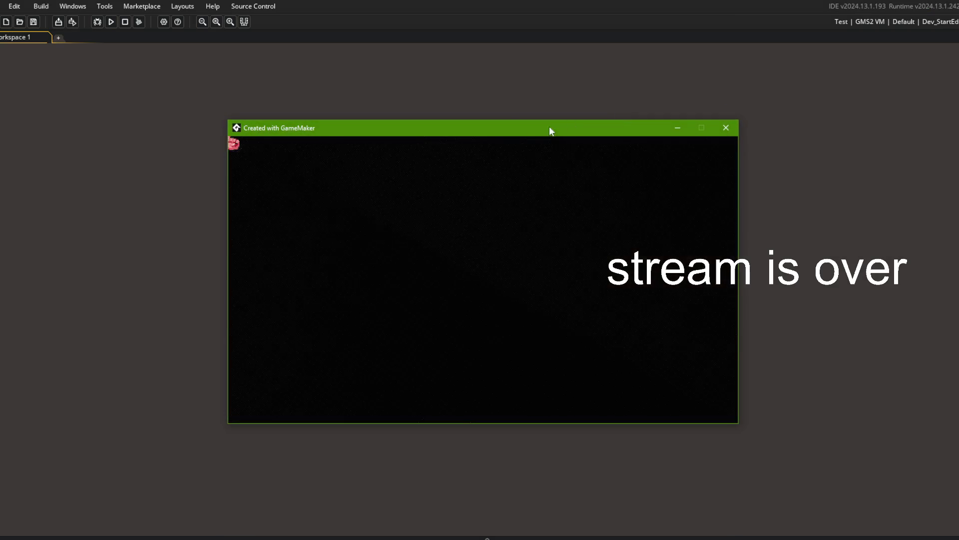
drag(531, 133, 389, 128)
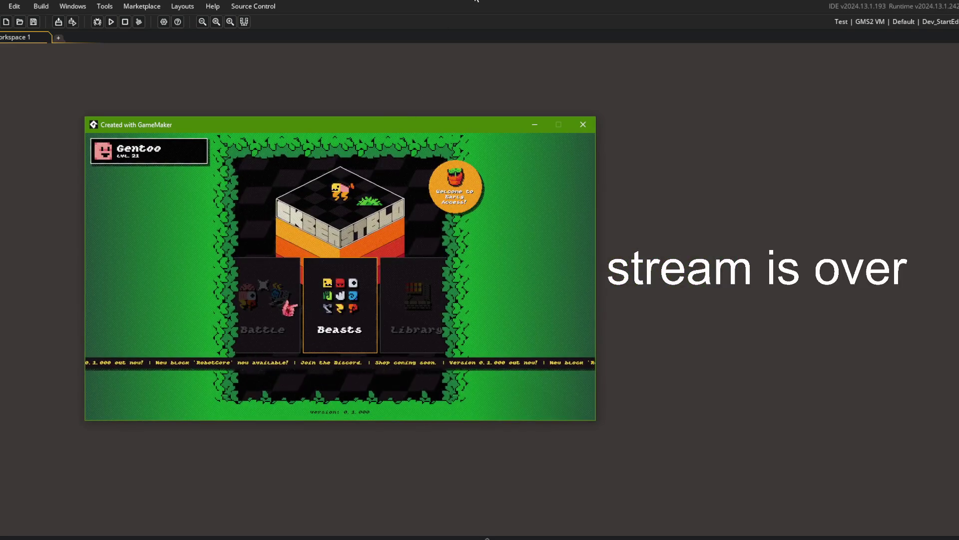